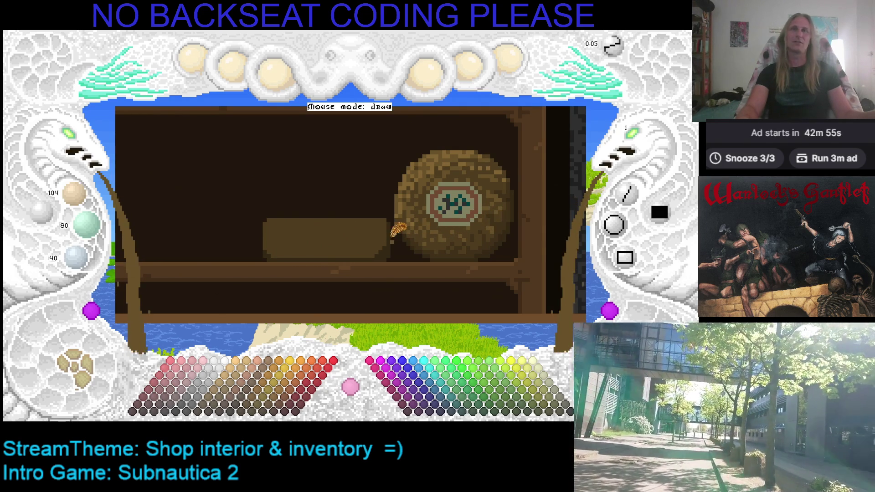
# Step: Highlight the long brown item's top edge and scribble lighter grain across its front
pyautogui.moveTo(386, 219)
pyautogui.mouseDown()
pyautogui.moveTo(269, 216)
pyautogui.moveTo(300, 216)
pyautogui.mouseUp()
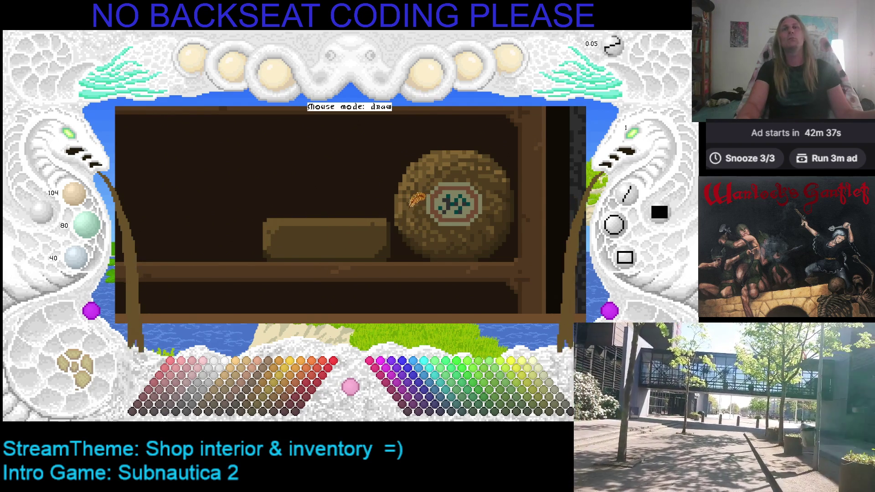
pyautogui.scroll(1, 407, 181)
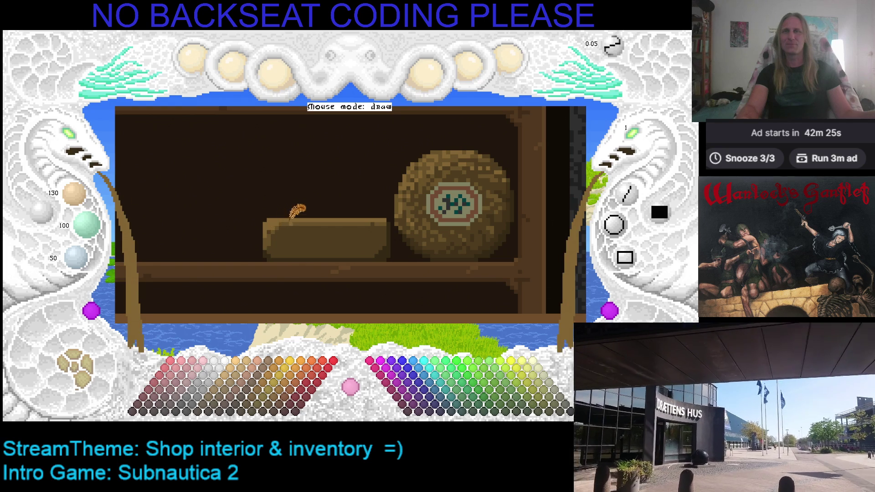
pyautogui.moveTo(362, 215)
pyautogui.mouseDown()
pyautogui.moveTo(339, 233)
pyautogui.moveTo(358, 216)
pyautogui.moveTo(312, 238)
pyautogui.moveTo(335, 213)
pyautogui.moveTo(289, 237)
pyautogui.moveTo(317, 214)
pyautogui.moveTo(283, 231)
pyautogui.moveTo(380, 214)
pyautogui.moveTo(360, 234)
pyautogui.moveTo(390, 213)
pyautogui.moveTo(377, 227)
pyautogui.moveTo(355, 225)
pyautogui.moveTo(365, 230)
pyautogui.moveTo(387, 215)
pyautogui.moveTo(362, 228)
pyautogui.moveTo(317, 223)
pyautogui.mouseUp()
# Step: Adjust the brush shade and sample the item's darker and lighter browns from the drawing
pyautogui.scroll(-1, 365, 230)
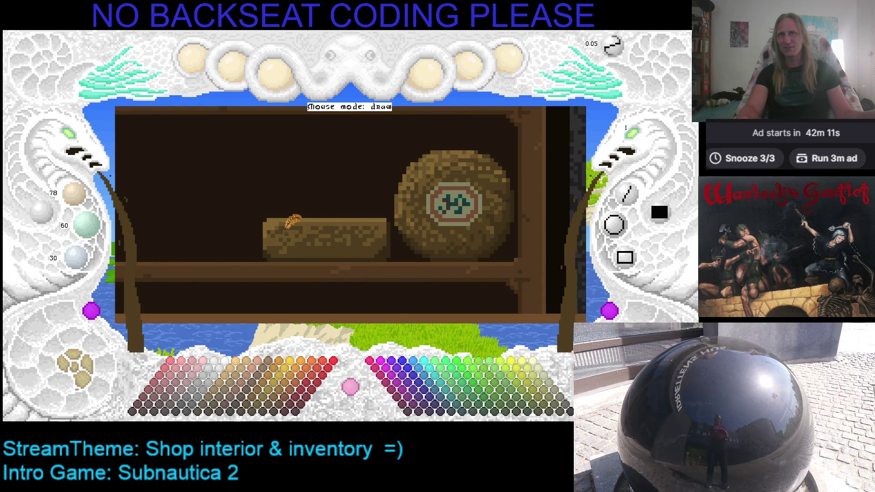
pyautogui.scroll(1, 317, 222)
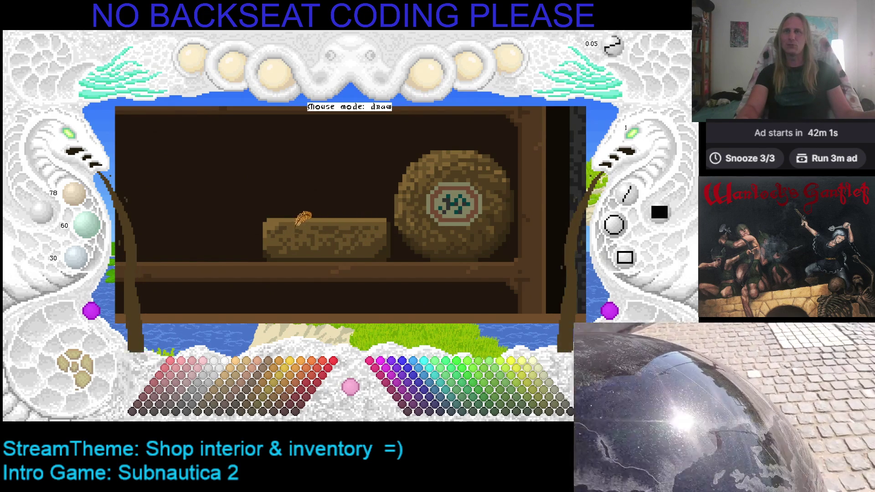
pyautogui.rightClick(284, 235)
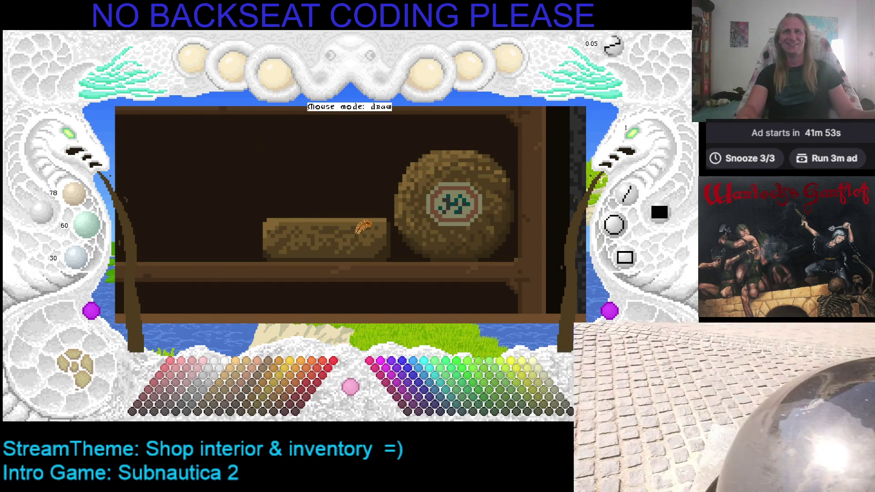
pyautogui.rightClick(376, 214)
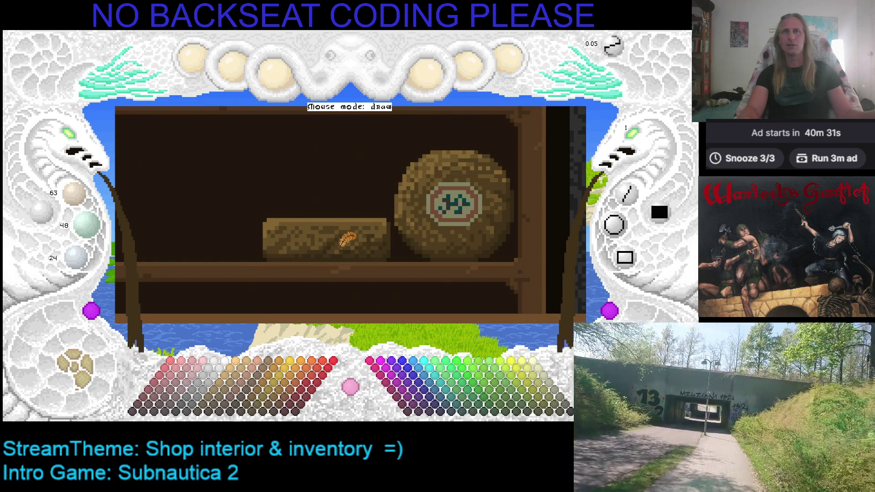
# Step: Save the shop drawing with Ctrl+S, then quit the paint tool with Escape
pyautogui.hotkey('ctrl', 's')
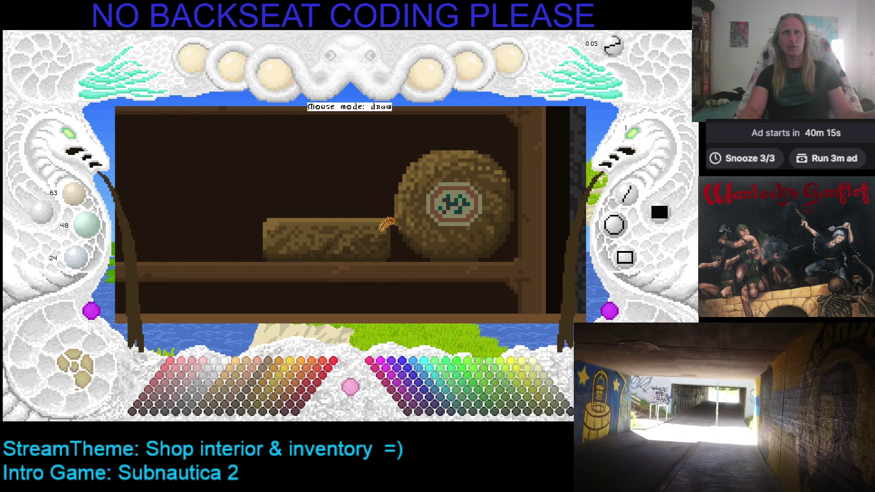
pyautogui.scroll(1, 380, 228)
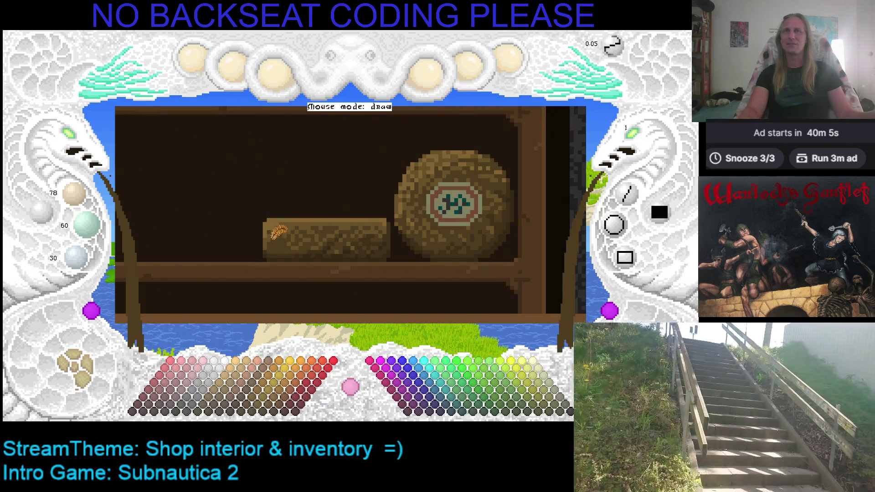
pyautogui.scroll(1, 298, 220)
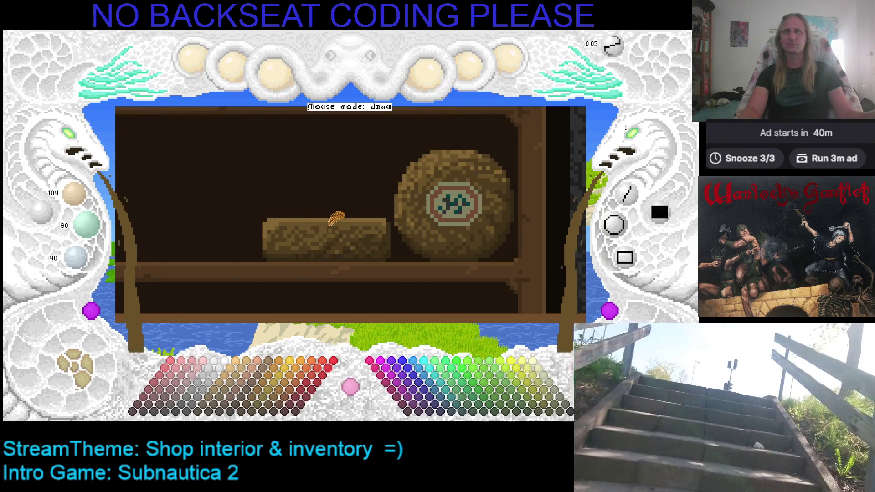
pyautogui.scroll(1, 325, 212)
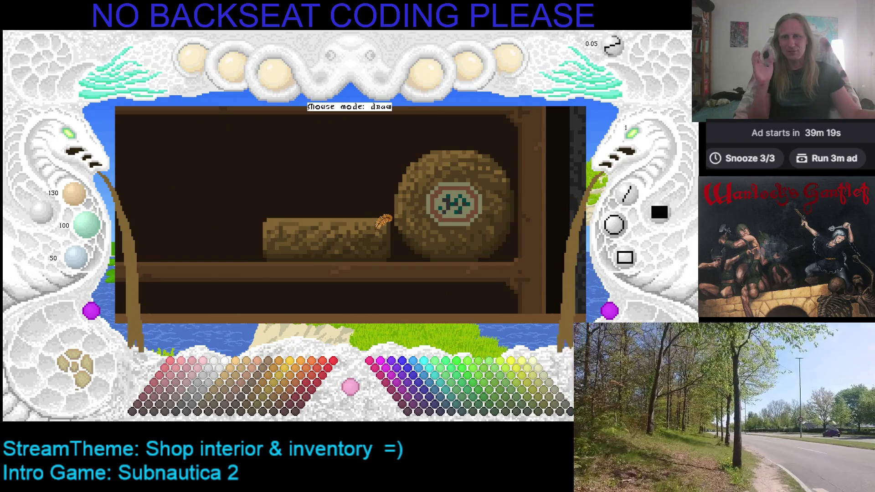
pyautogui.press('Escape')
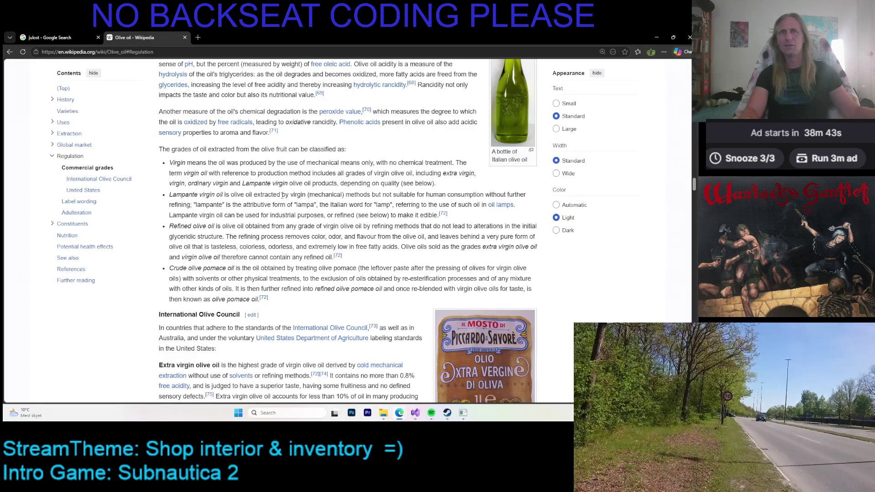
pyautogui.moveTo(246, 163); pyautogui.dragTo(372, 173)
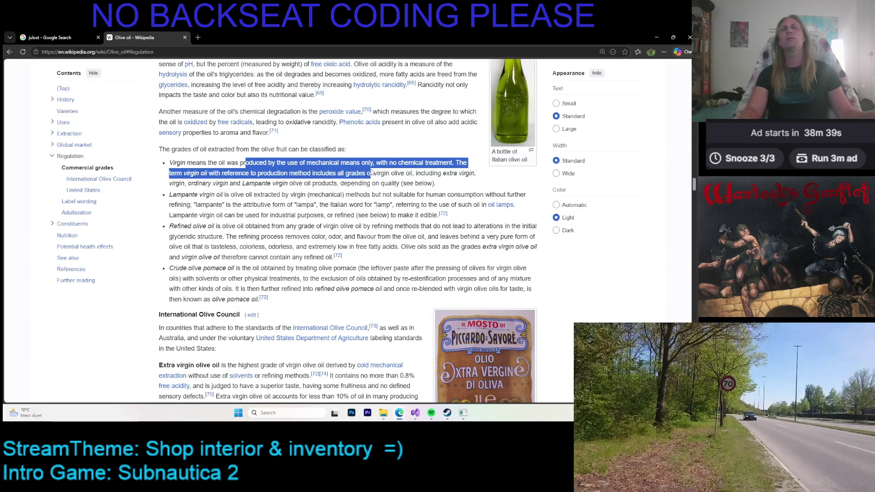
pyautogui.click(373, 172)
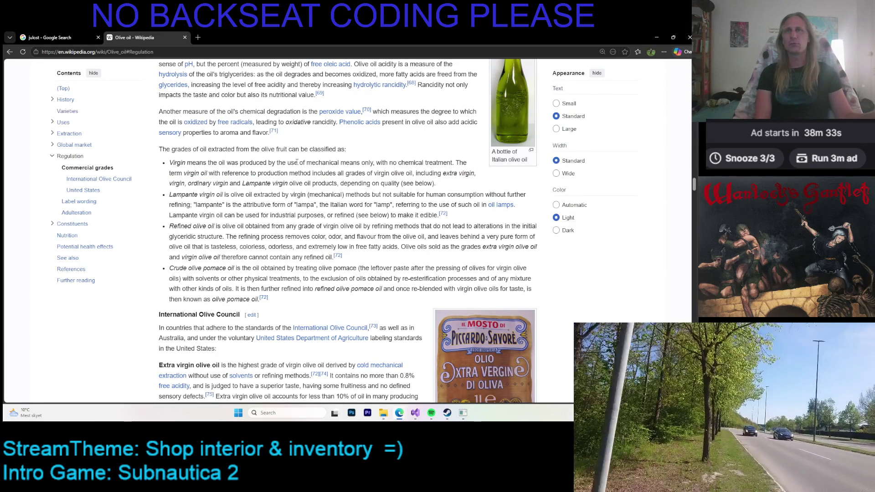
pyautogui.moveTo(339, 163); pyautogui.dragTo(391, 175)
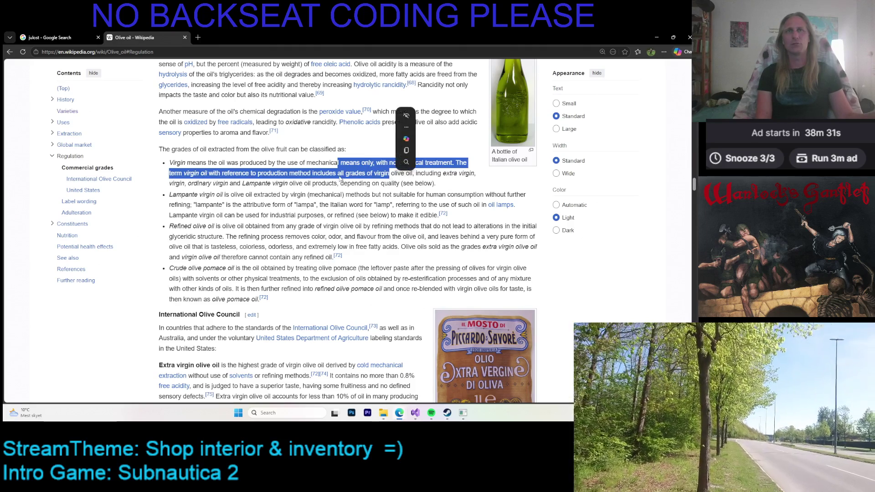
pyautogui.click(296, 172)
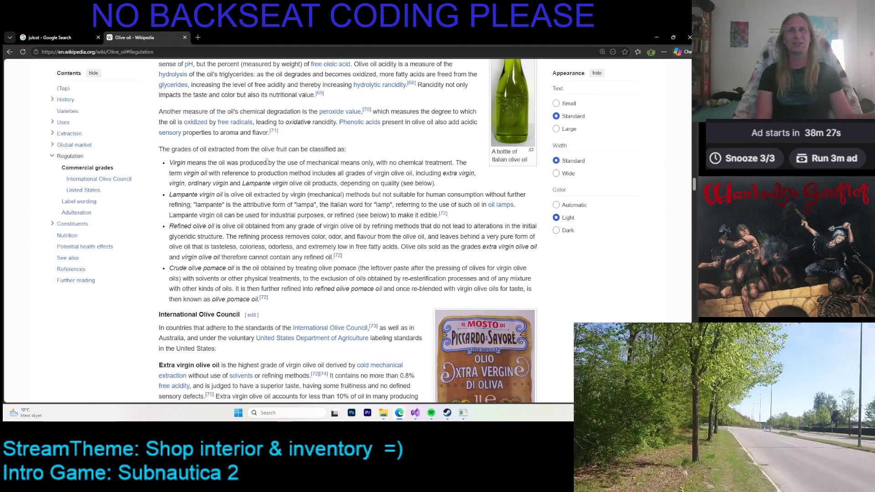
pyautogui.moveTo(253, 163); pyautogui.dragTo(318, 174)
pyautogui.click(324, 173)
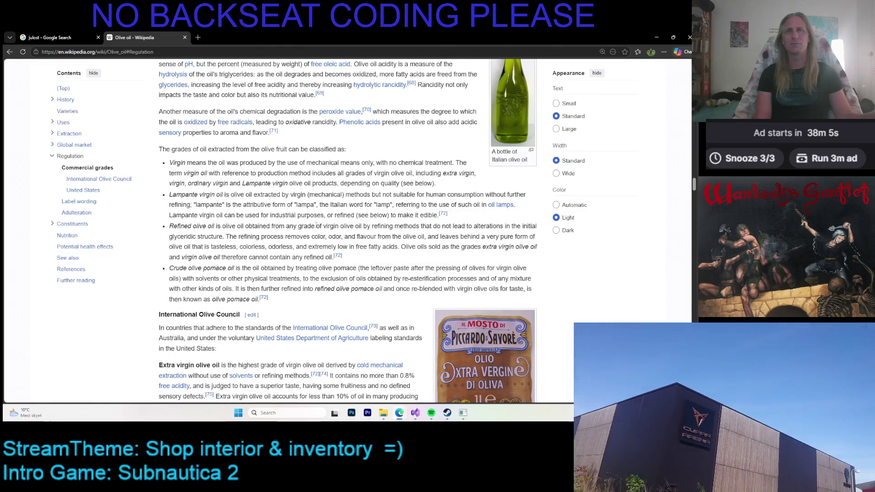
pyautogui.scroll(-1, 278, 212)
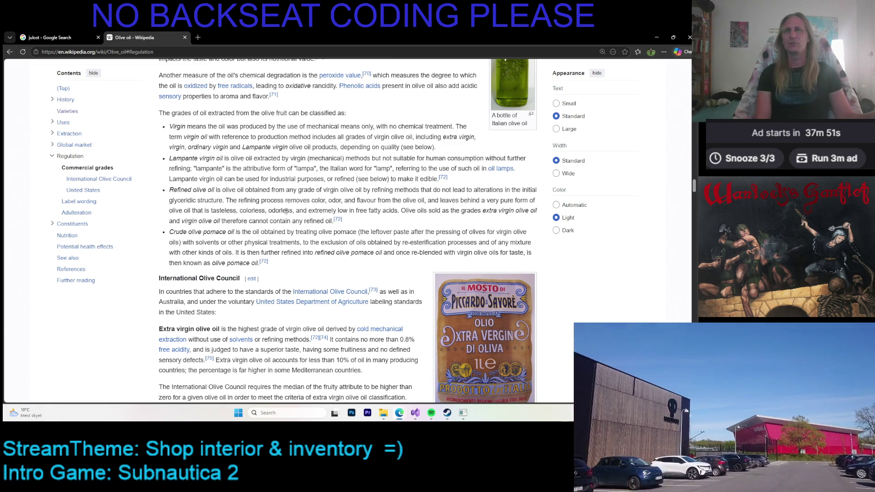
# Step: Highlight and then deselect passages of the refined olive oil definition
pyautogui.moveTo(344, 200); pyautogui.dragTo(416, 210)
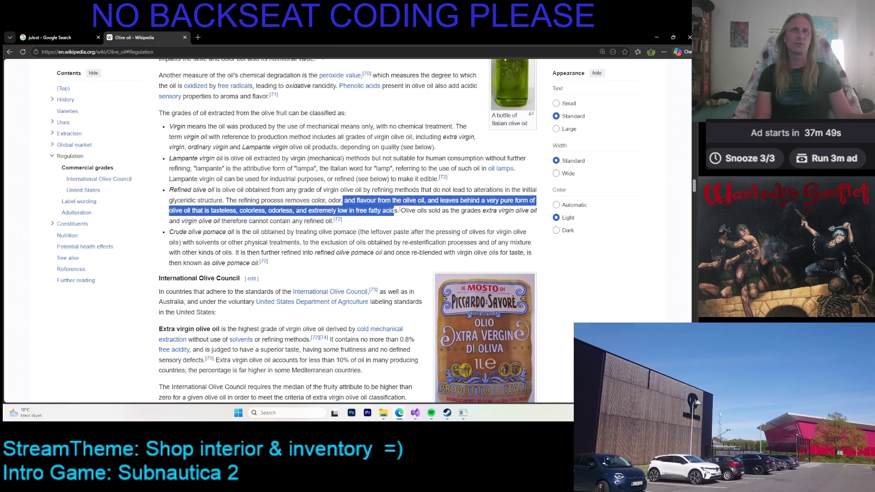
pyautogui.click(393, 223)
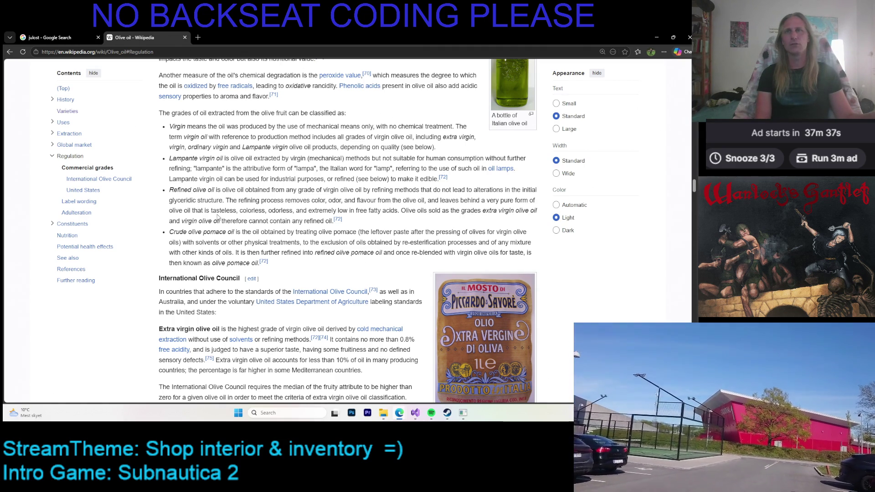
pyautogui.moveTo(246, 211); pyautogui.dragTo(296, 222)
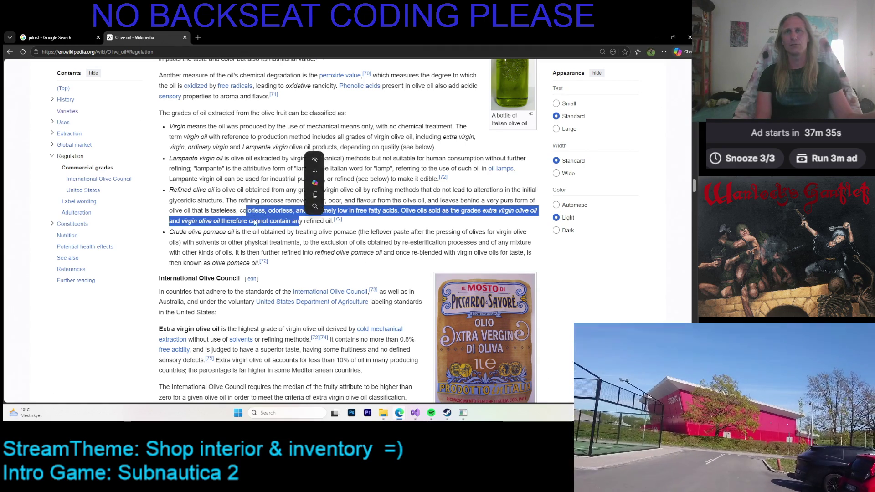
pyautogui.click(262, 220)
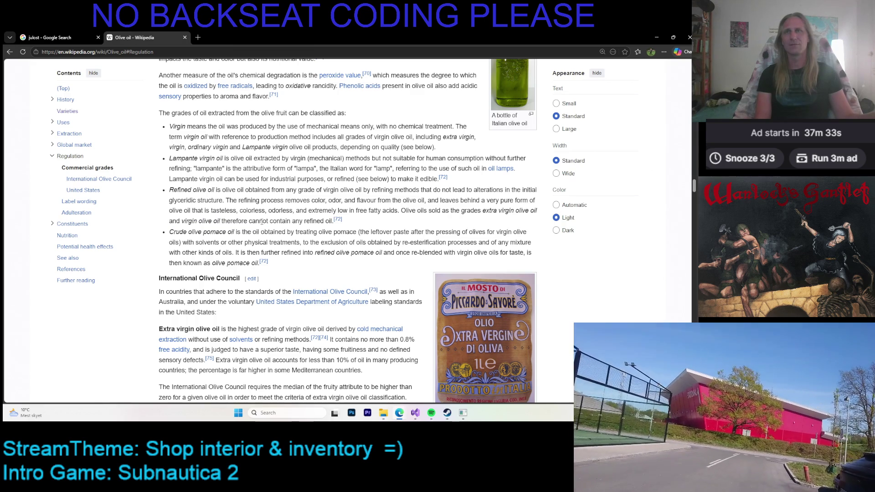
# Step: Scroll down the olive oil grades, then minimize the browser to reveal the drawing
pyautogui.scroll(-2, 259, 233)
pyautogui.scroll(-3, 259, 233)
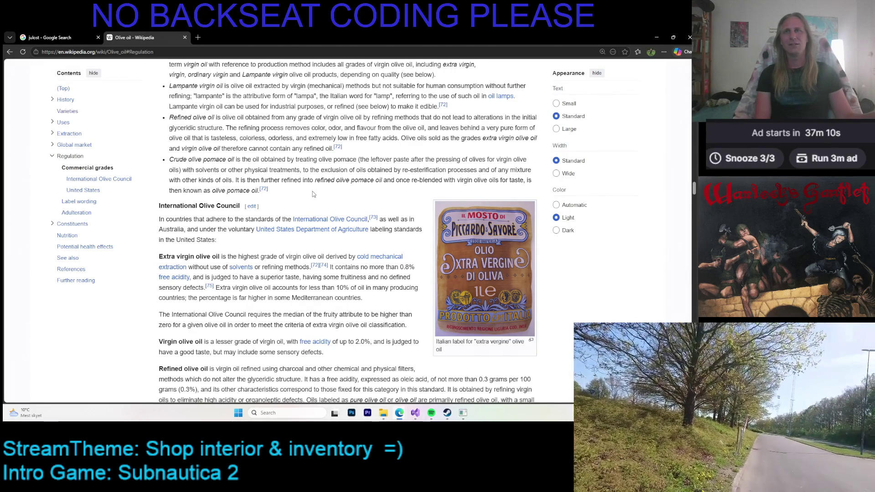
pyautogui.scroll(-2, 312, 191)
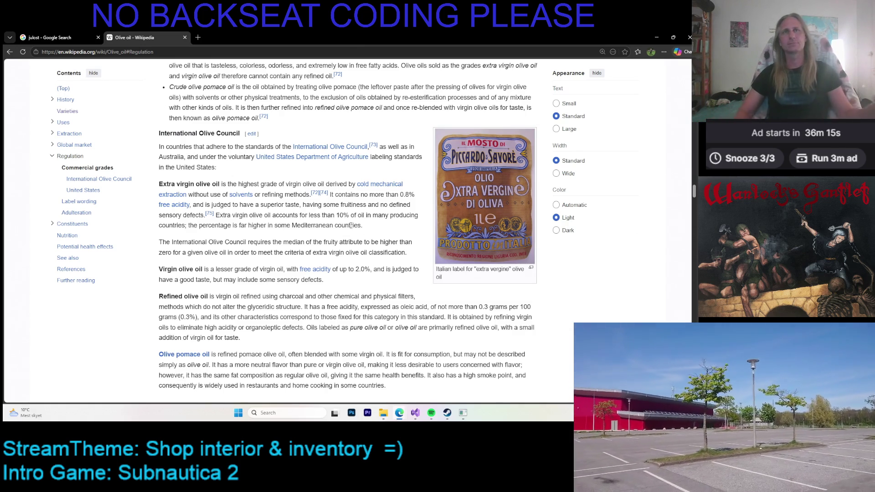
pyautogui.click(657, 37)
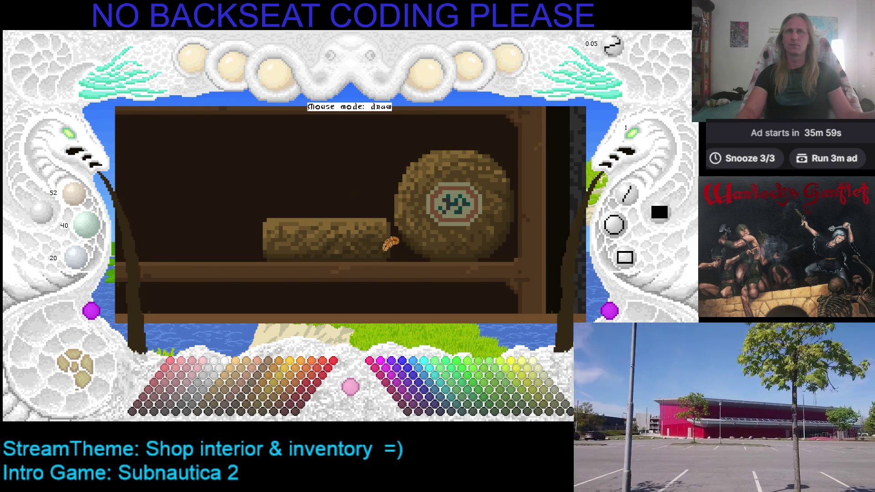
# Step: Save the drawing, pan the view up and left, and start marking around the log
pyautogui.hotkey('ctrl', 's')
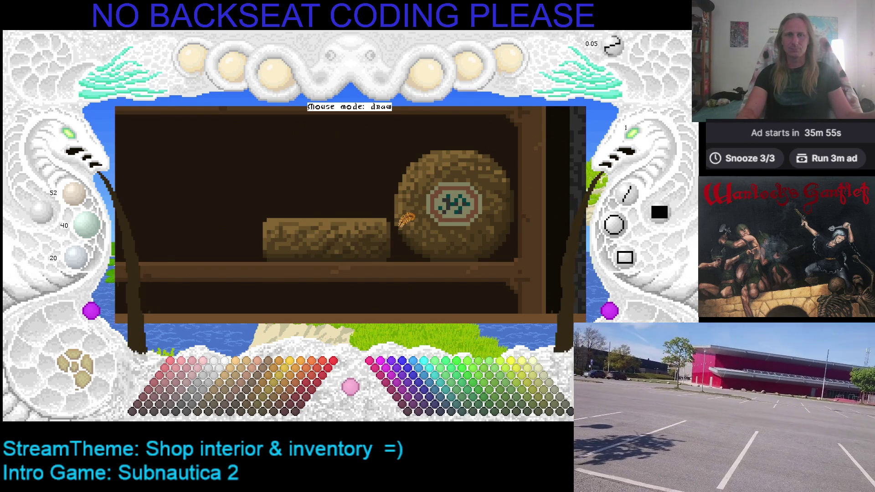
pyautogui.press('Left')
pyautogui.press('Up')
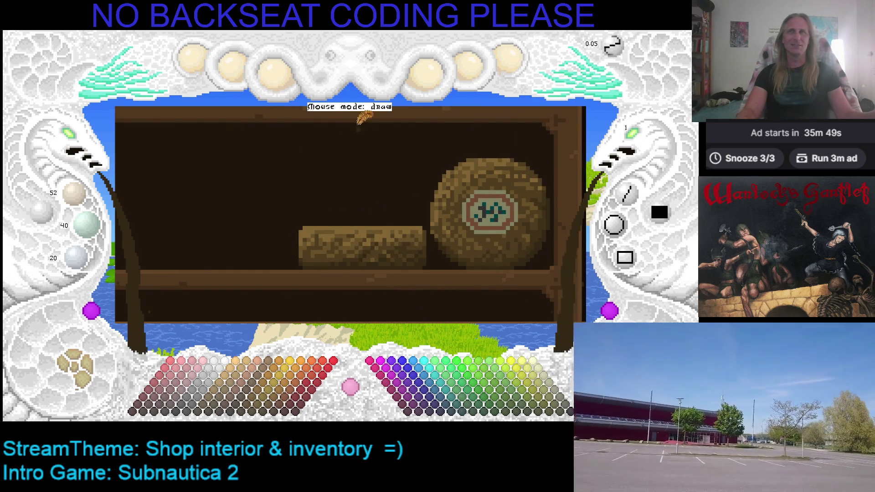
pyautogui.click(106, 96)
# Step: Copy the log region and paste a copy to the shelf's left, discarding the extra copy
pyautogui.click(295, 225)
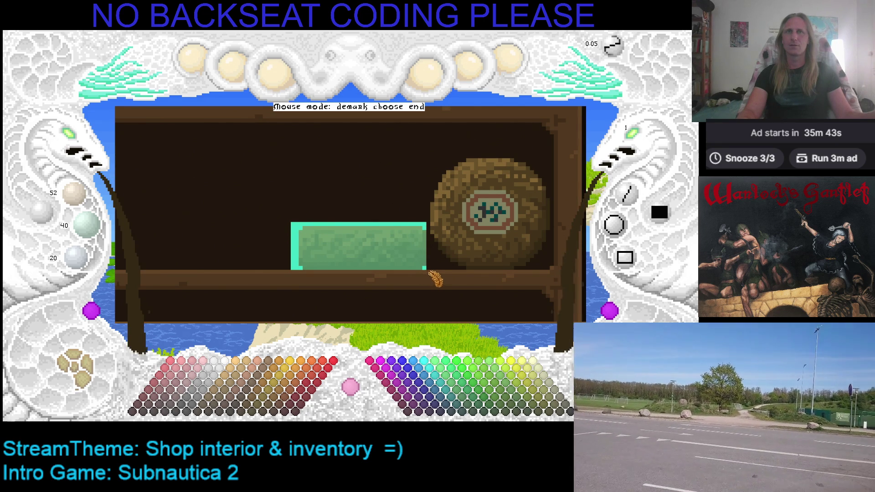
pyautogui.click(431, 272)
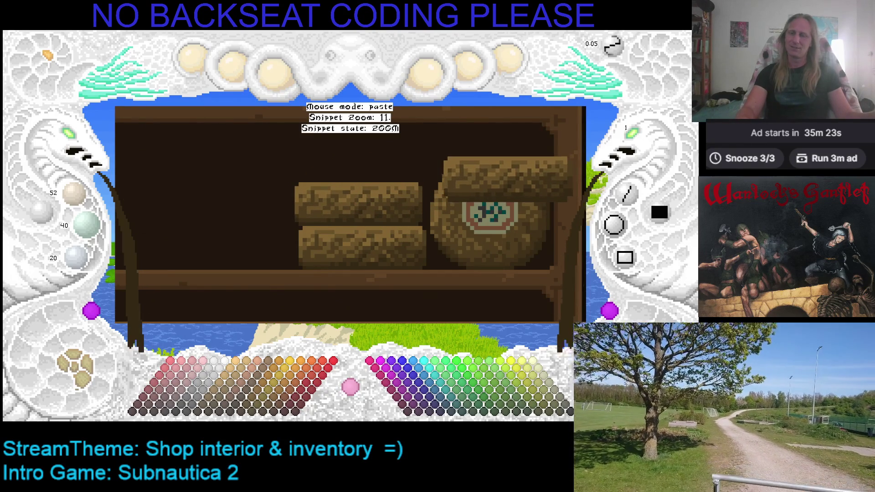
pyautogui.rightClick(434, 142)
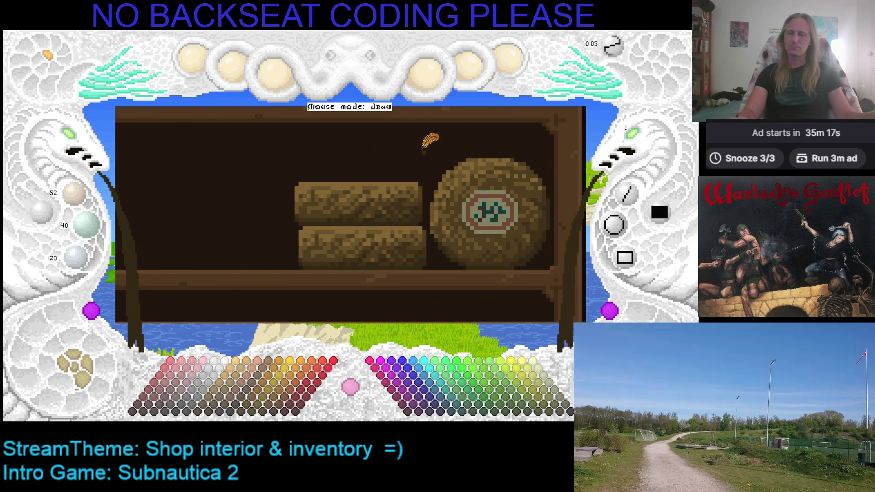
pyautogui.hotkey('ctrl', 'v')
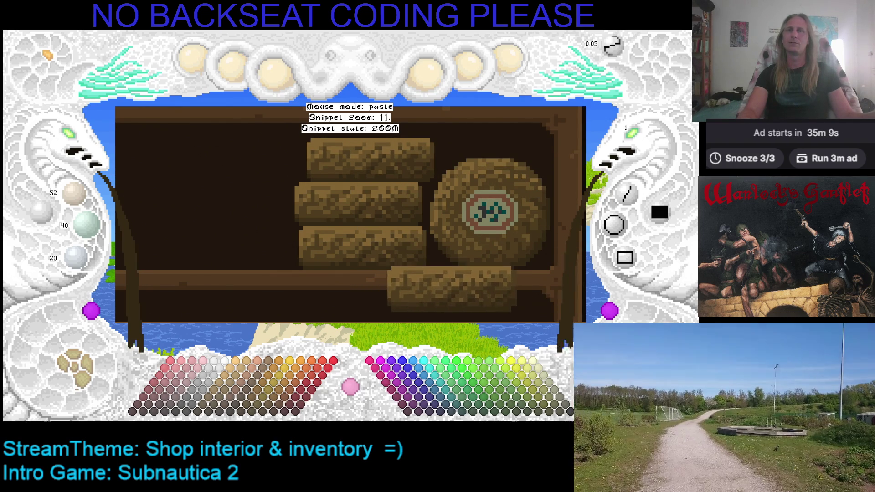
pyautogui.moveTo(256, 288); pyautogui.dragTo(300, 302)
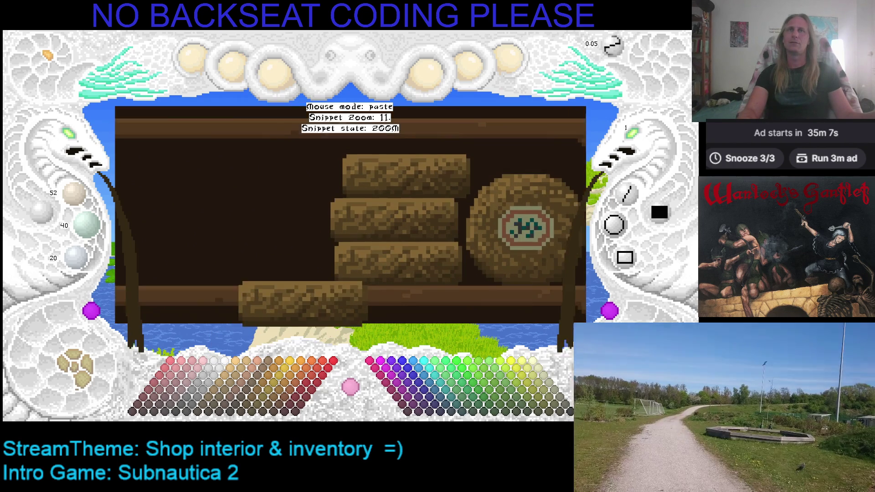
pyautogui.press('Escape')
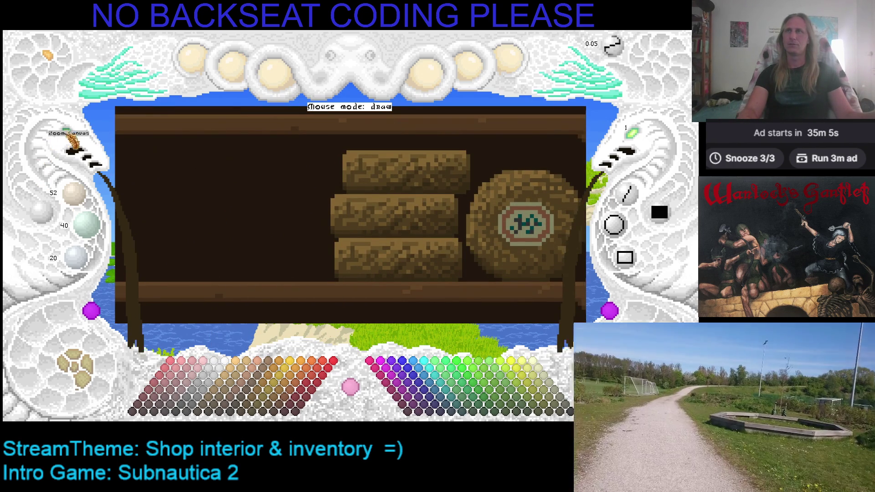
# Step: Zoom out to the whole shelf, then zoom in on the shopkeeper and shelves
pyautogui.click(76, 141)
pyautogui.click(76, 141)
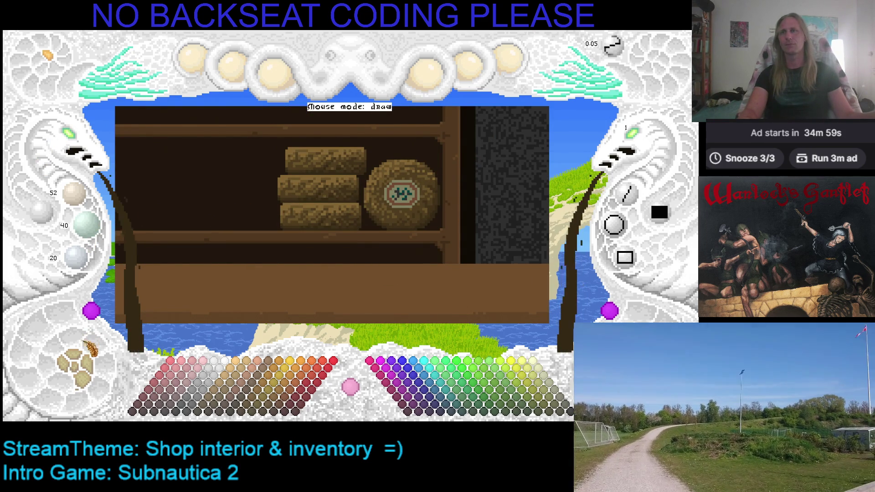
pyautogui.click(162, 292)
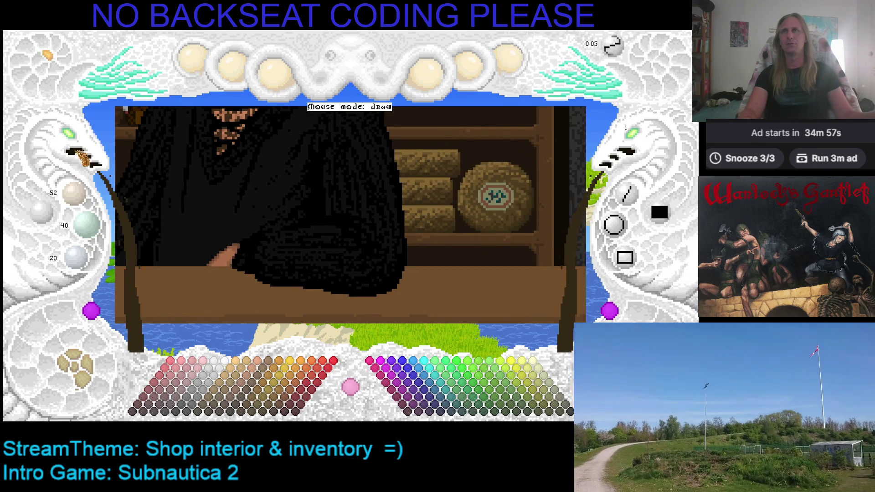
pyautogui.click(81, 145)
pyautogui.click(80, 145)
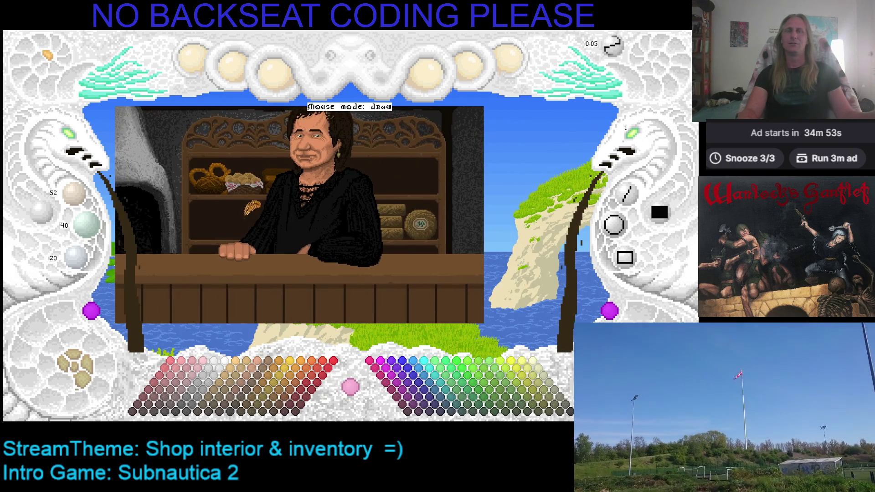
pyautogui.click(78, 142)
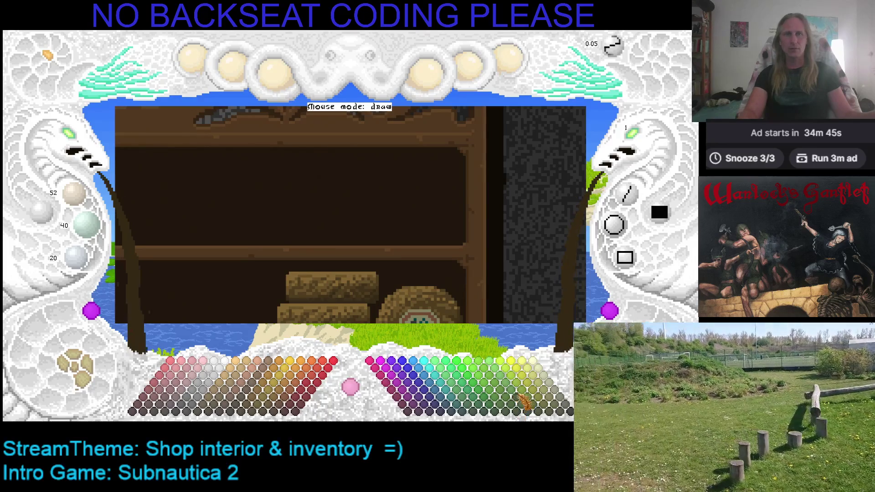
# Step: Outline a dark green bottle on the upper shelf, retracing at brush size 2, then back to 1
pyautogui.click(514, 401)
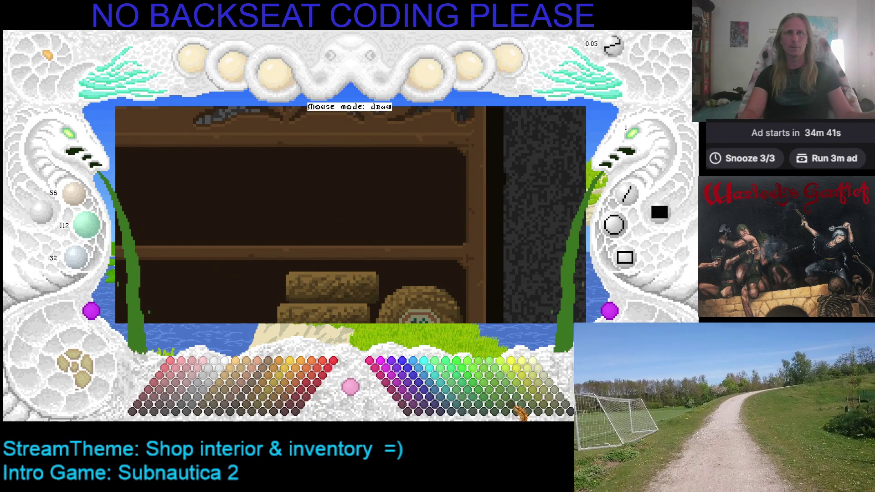
pyautogui.click(517, 410)
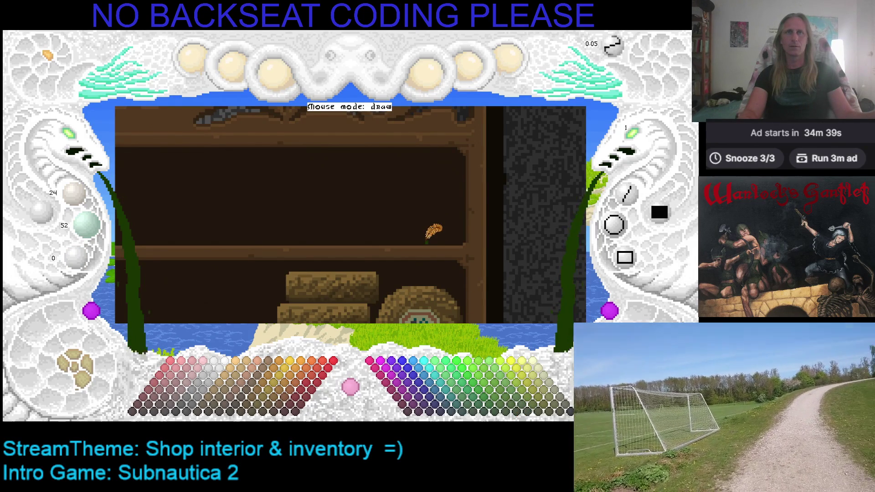
pyautogui.moveTo(452, 232)
pyautogui.mouseDown()
pyautogui.moveTo(446, 194)
pyautogui.moveTo(434, 186)
pyautogui.moveTo(432, 233)
pyautogui.mouseUp()
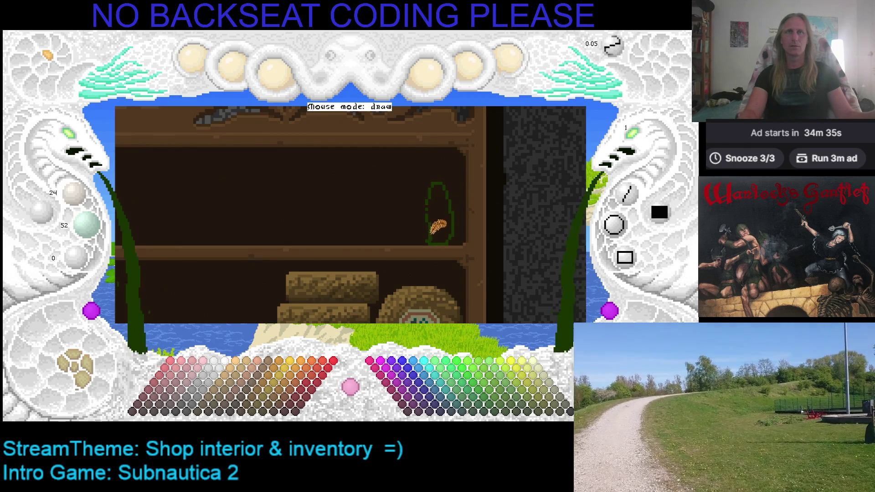
pyautogui.click(629, 155)
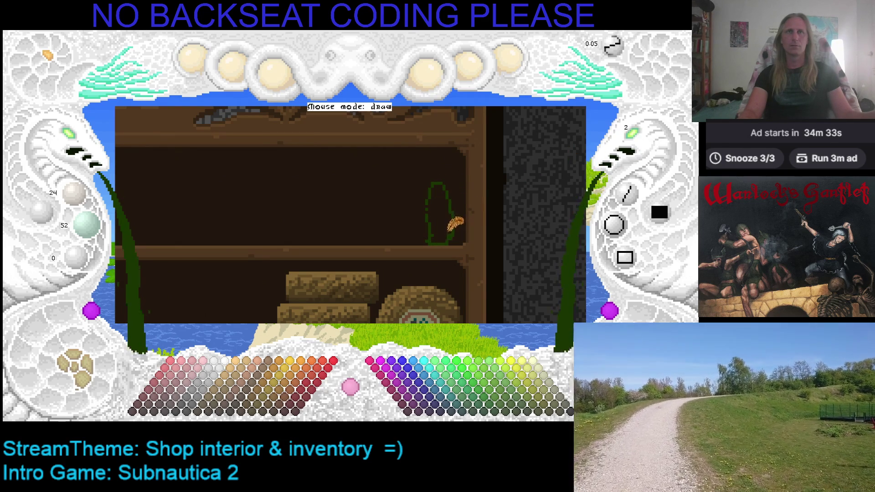
pyautogui.moveTo(451, 182)
pyautogui.mouseDown()
pyautogui.moveTo(436, 212)
pyautogui.moveTo(438, 239)
pyautogui.moveTo(453, 205)
pyautogui.moveTo(435, 208)
pyautogui.mouseUp()
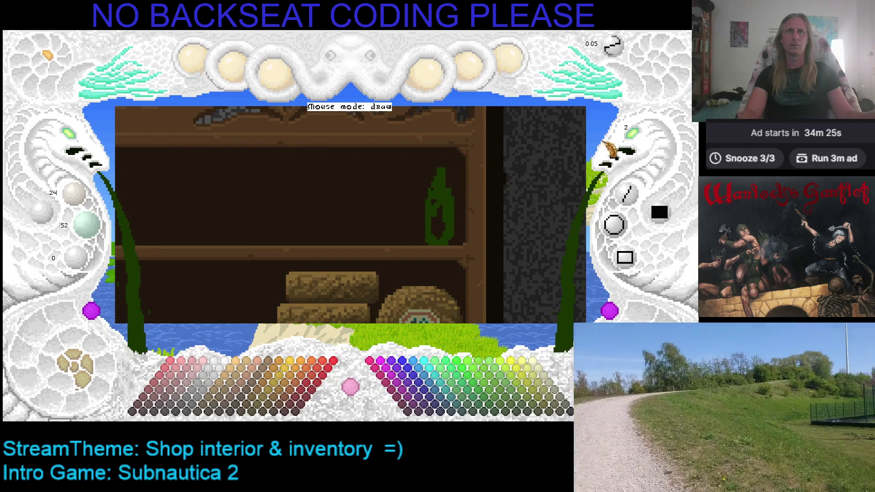
pyautogui.click(634, 137)
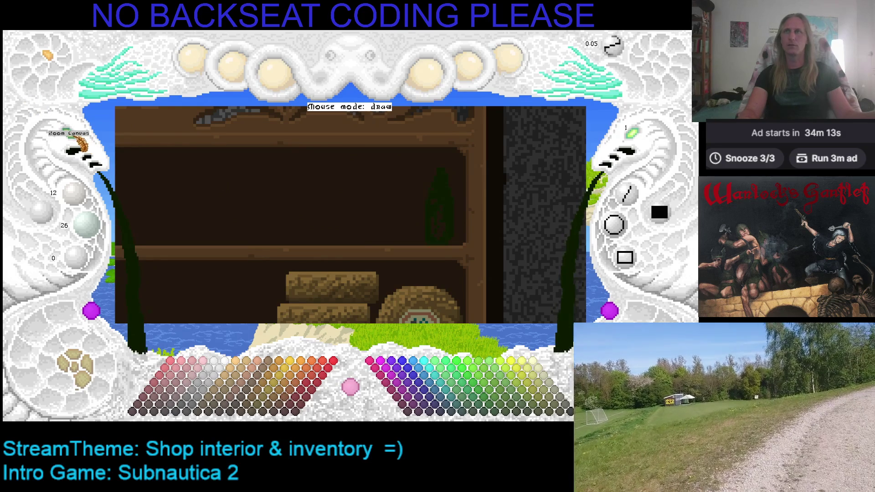
# Step: Zoom in and shape the bottle's narrow neck and sloping shoulders, resampling its dark green
pyautogui.click(78, 141)
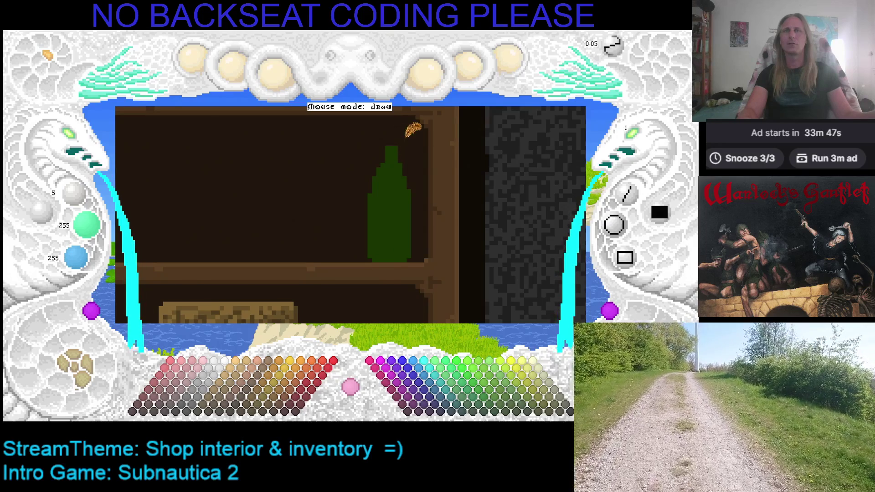
pyautogui.rightClick(388, 141)
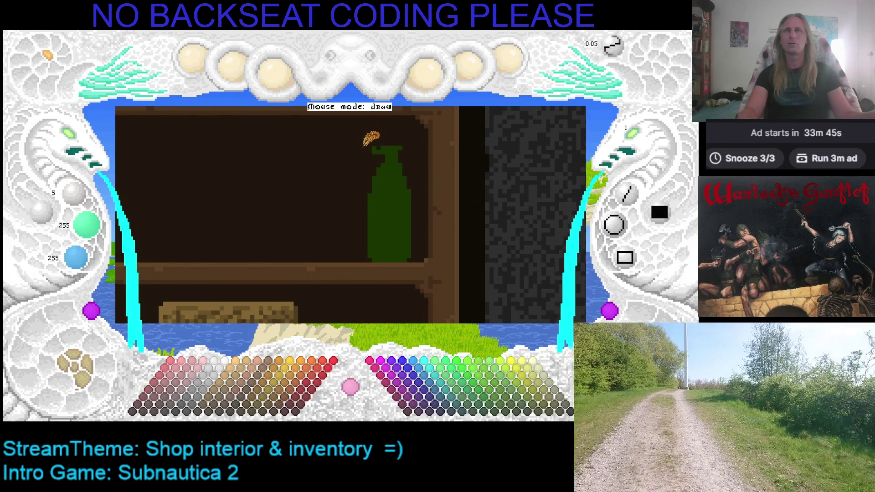
pyautogui.rightClick(398, 146)
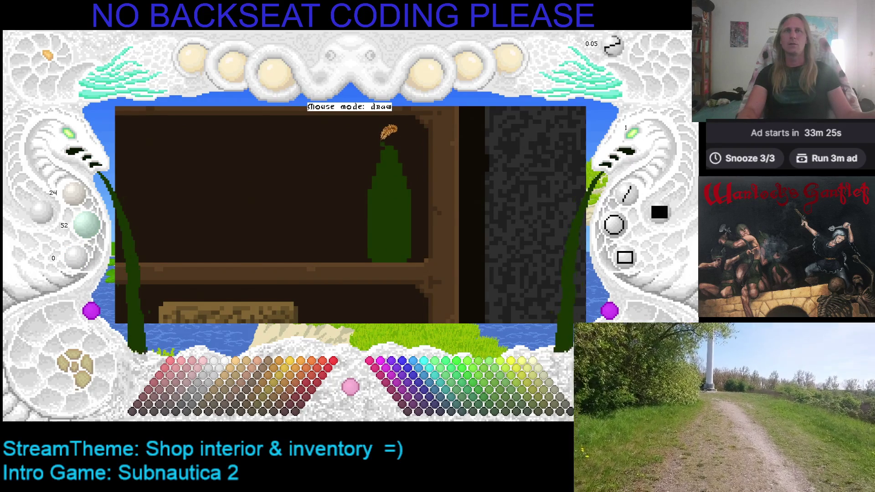
pyautogui.press('x')
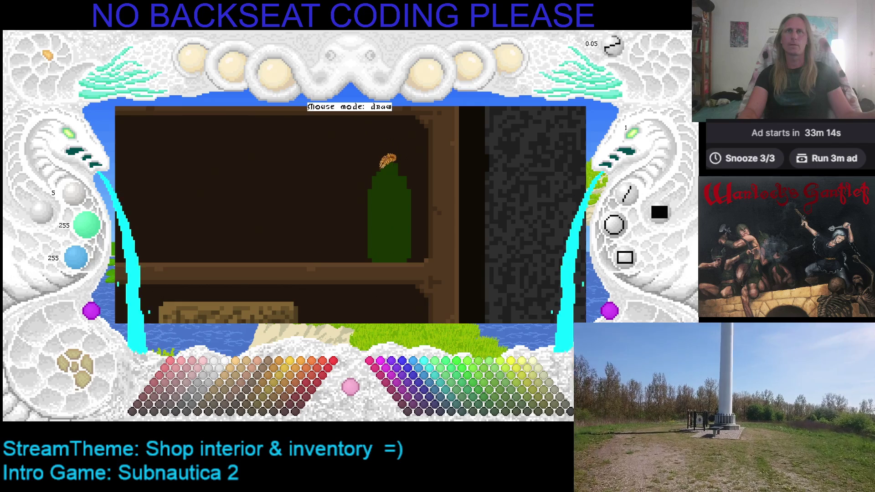
pyautogui.rightClick(395, 160)
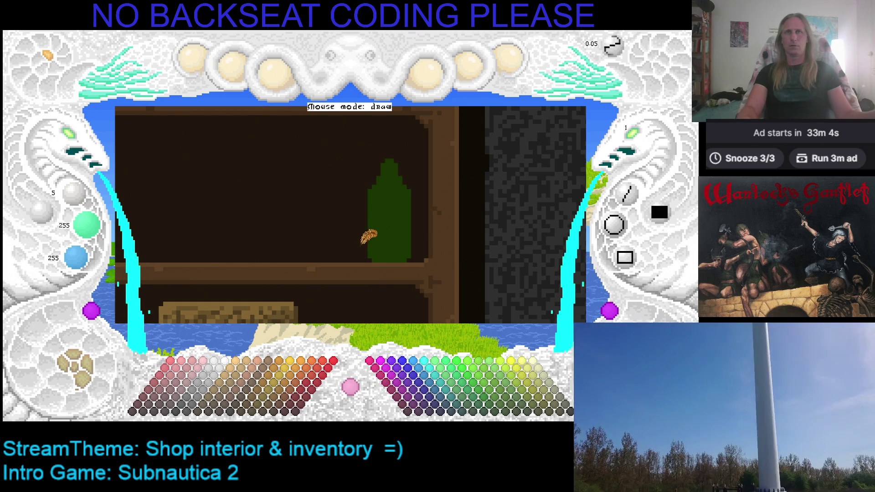
pyautogui.rightClick(384, 156)
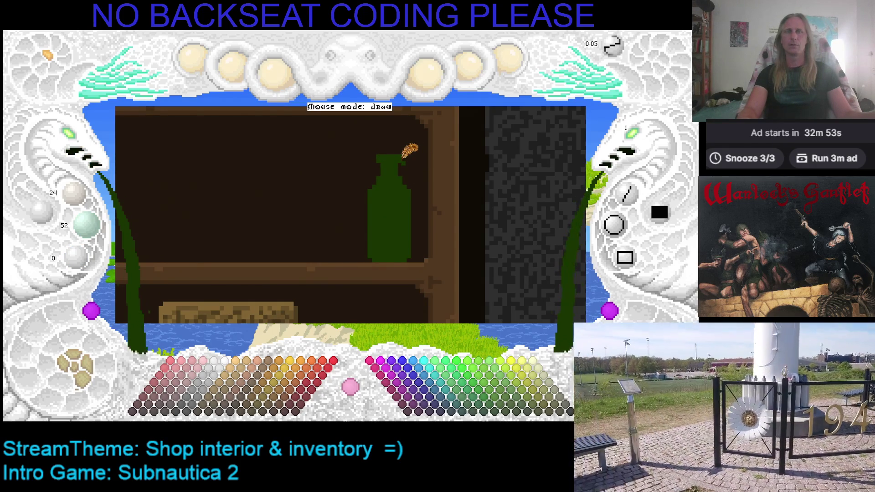
pyautogui.scroll(-3, 364, 178)
pyautogui.scroll(4, 341, 233)
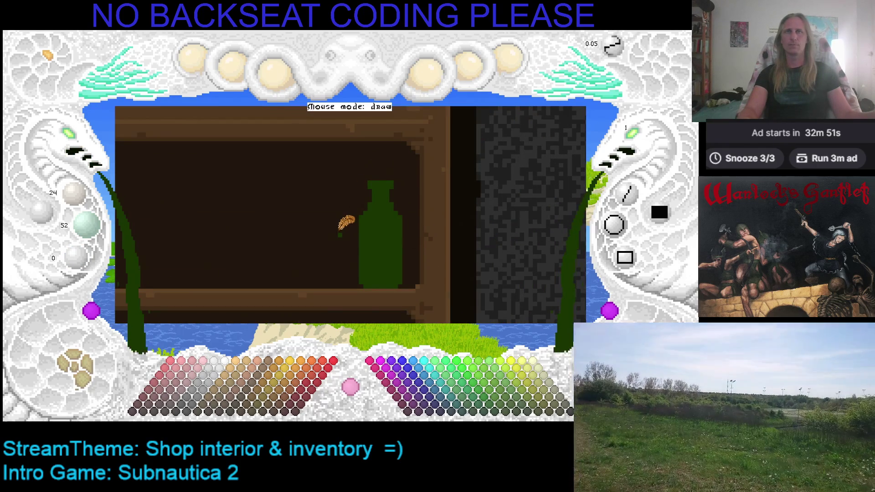
pyautogui.rightClick(381, 183)
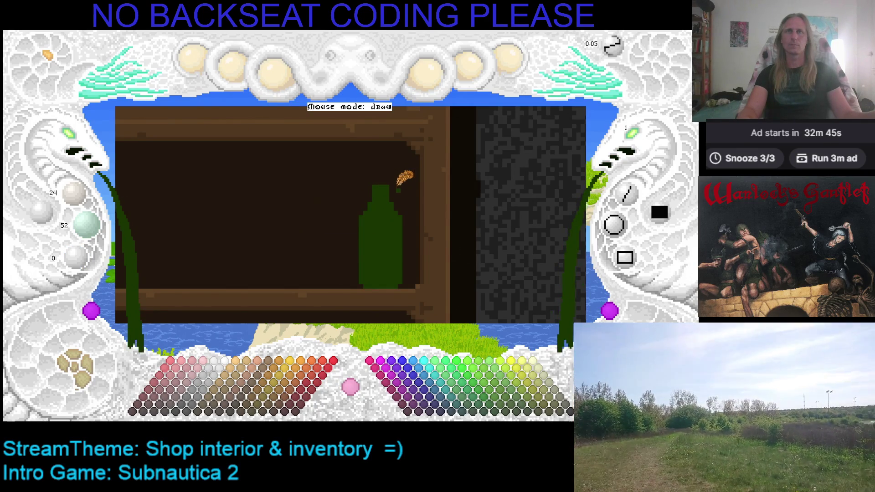
pyautogui.click(228, 403)
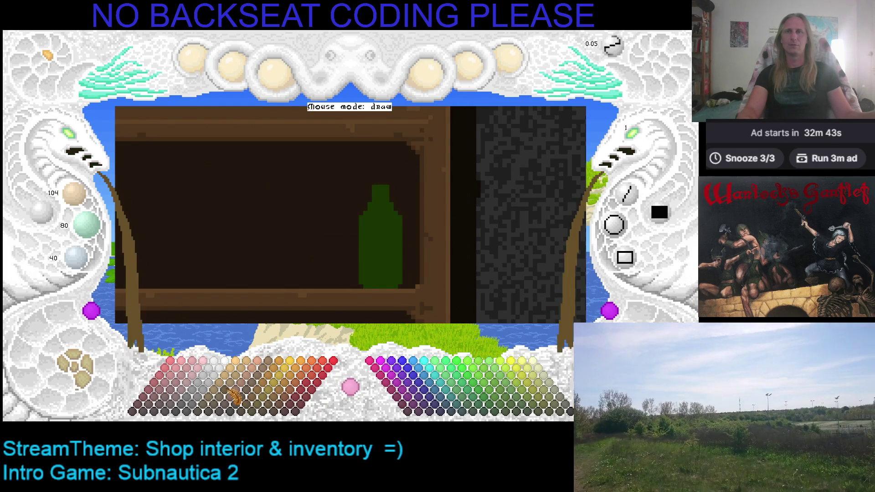
# Step: Paint a dark brown cork atop the bottle neck and save the picture
pyautogui.click(221, 410)
pyautogui.moveTo(374, 181); pyautogui.dragTo(390, 179)
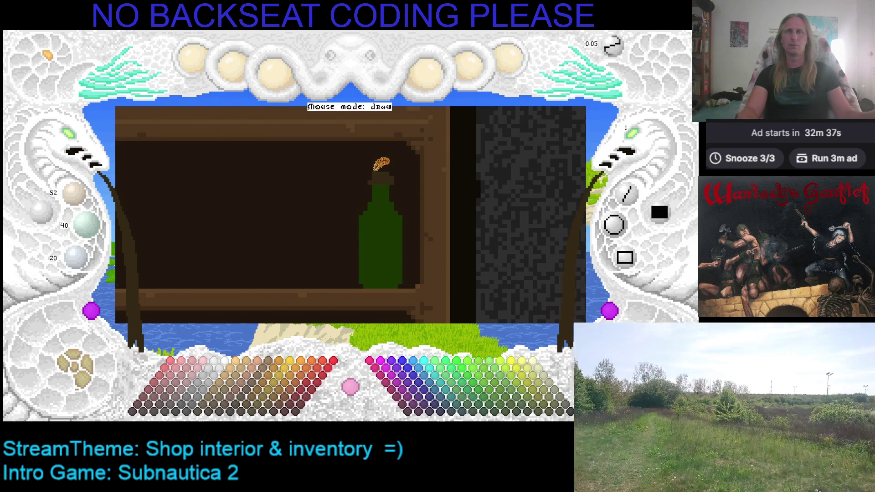
pyautogui.press('c')
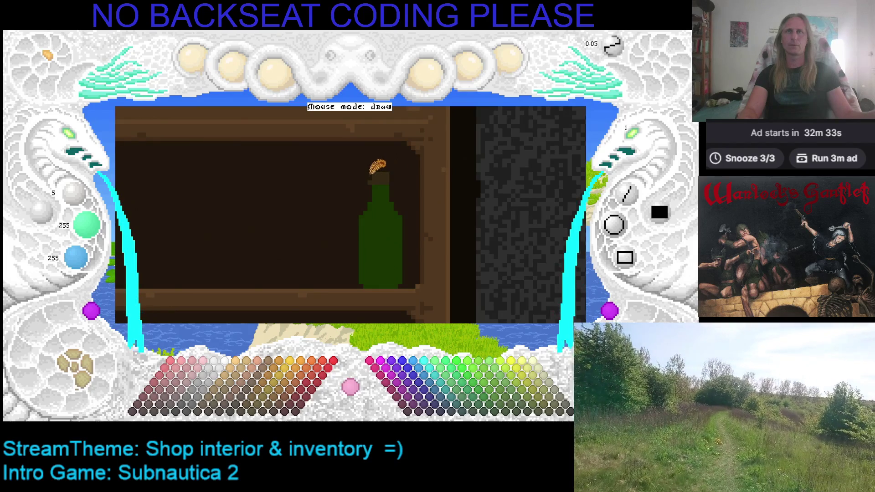
pyautogui.hotkey('ctrl', 's')
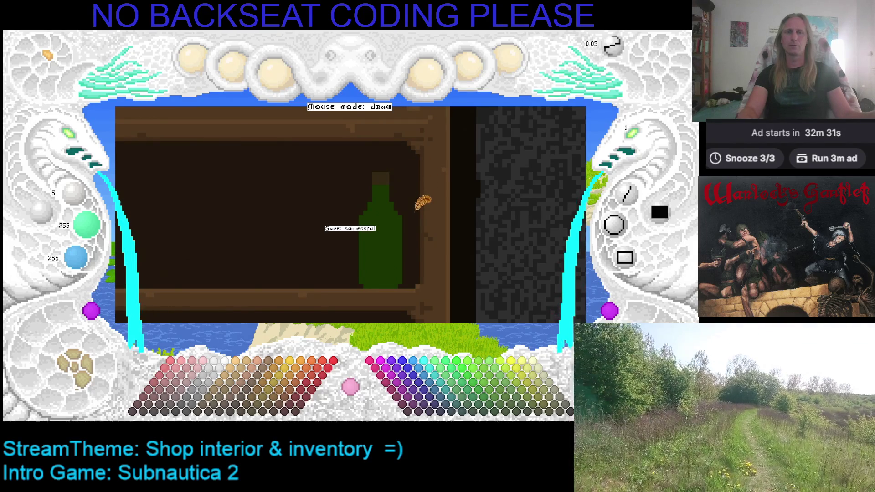
pyautogui.press('Down')
pyautogui.press('Left')
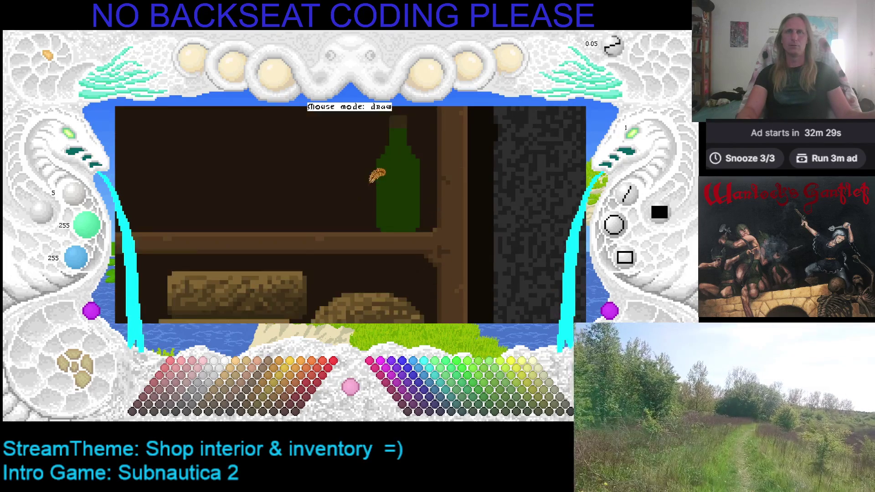
# Step: Widen the bottle body on its left side with its dark green
pyautogui.press('Up')
pyautogui.press('Right')
pyautogui.rightClick(397, 192)
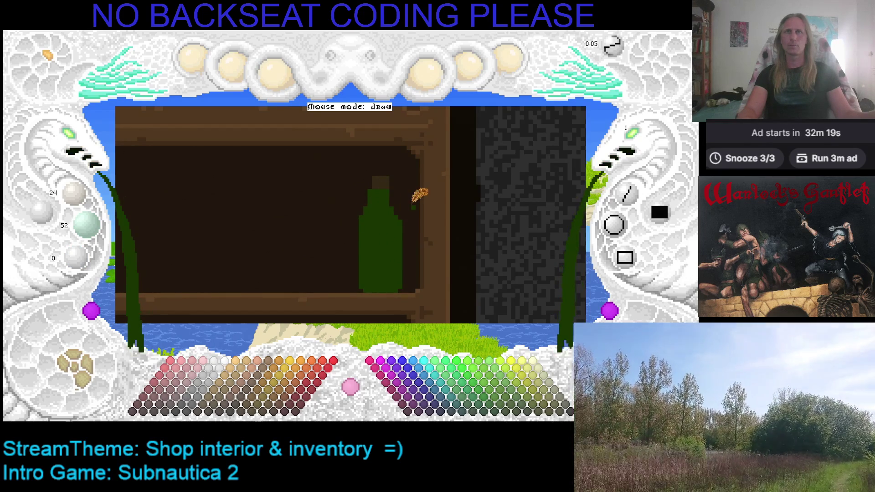
pyautogui.moveTo(364, 213); pyautogui.dragTo(365, 275)
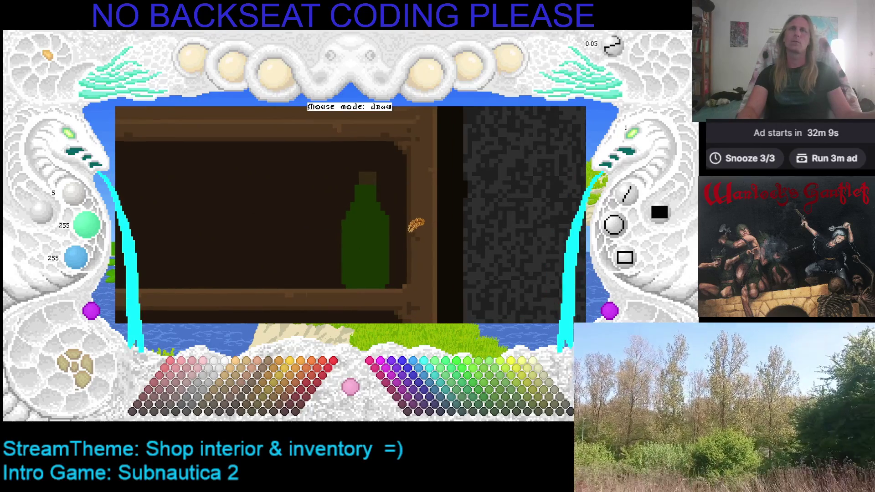
# Step: Save the picture and sample the shelf's dark brown (52, 40, 20) as the painting colour
pyautogui.rightClick(379, 169)
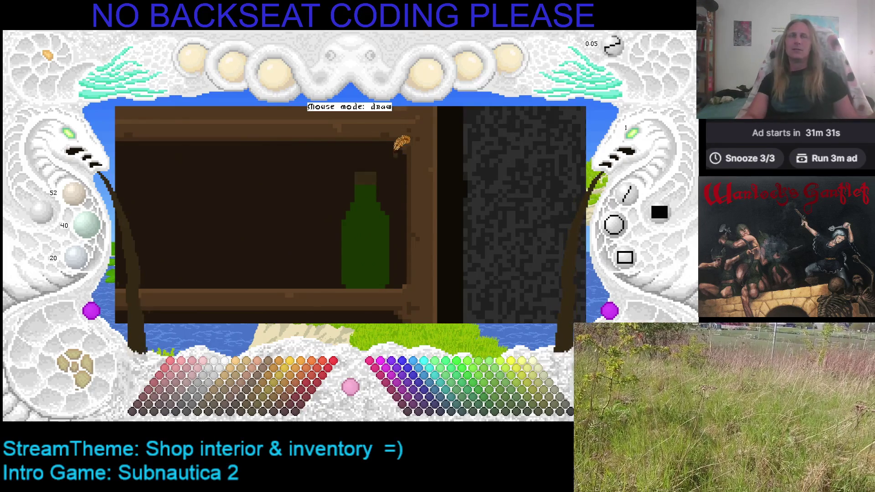
pyautogui.press('Left')
pyautogui.press('Down')
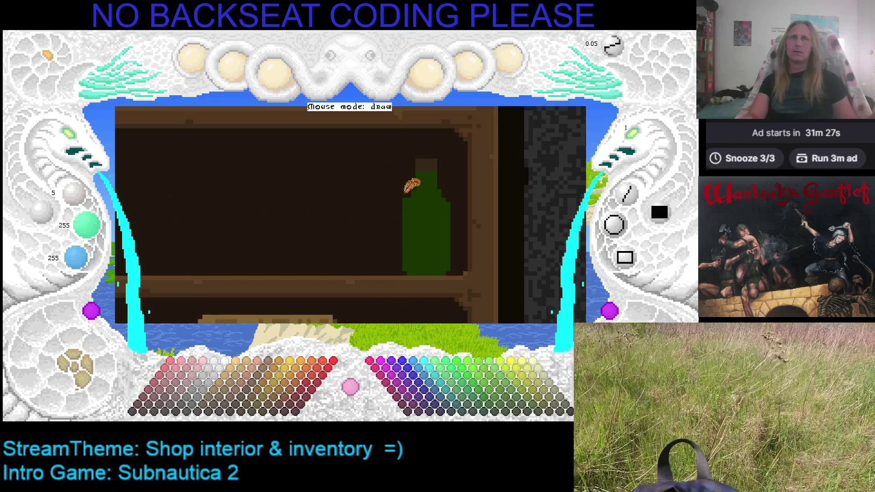
pyautogui.hotkey('ctrl', 's')
pyautogui.press('Right')
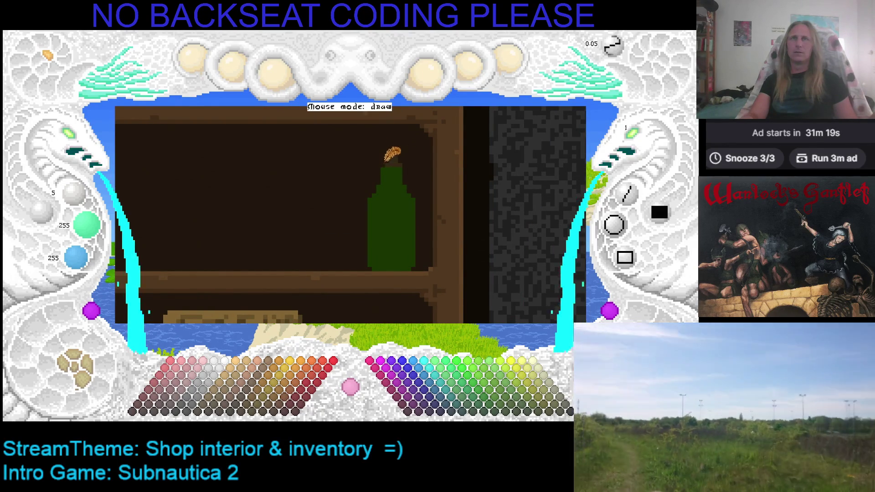
pyautogui.rightClick(402, 161)
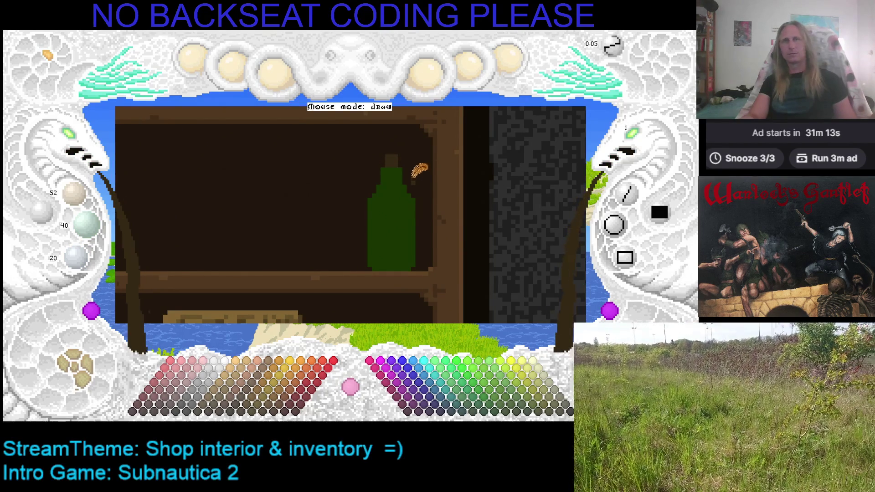
pyautogui.press('Left')
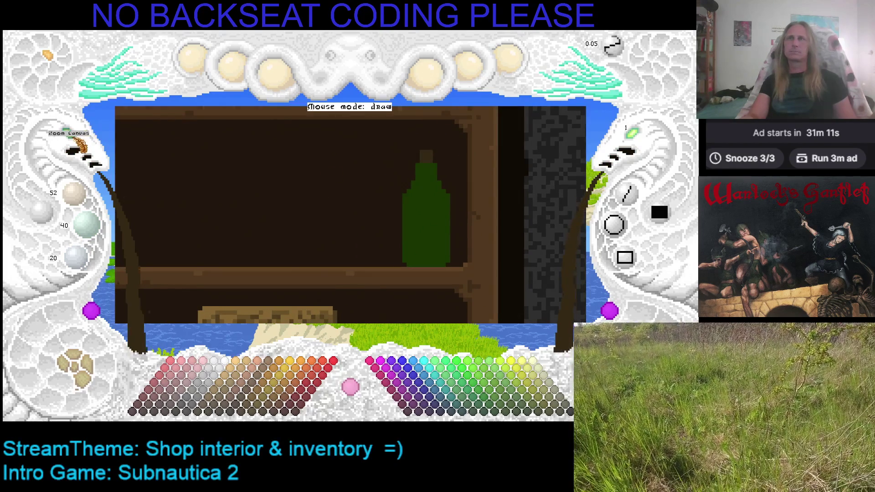
pyautogui.press('Right')
pyautogui.press('Up')
pyautogui.press('Left')
pyautogui.press('Down')
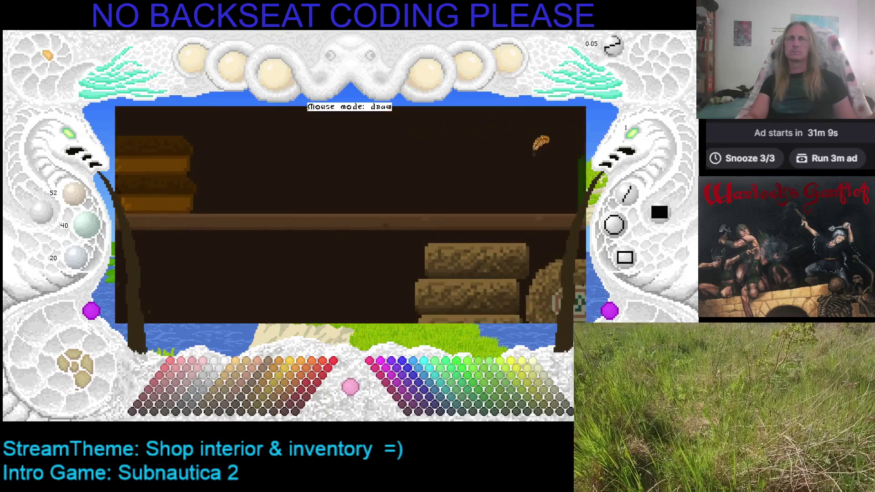
pyautogui.press('Right')
pyautogui.press('Tab')
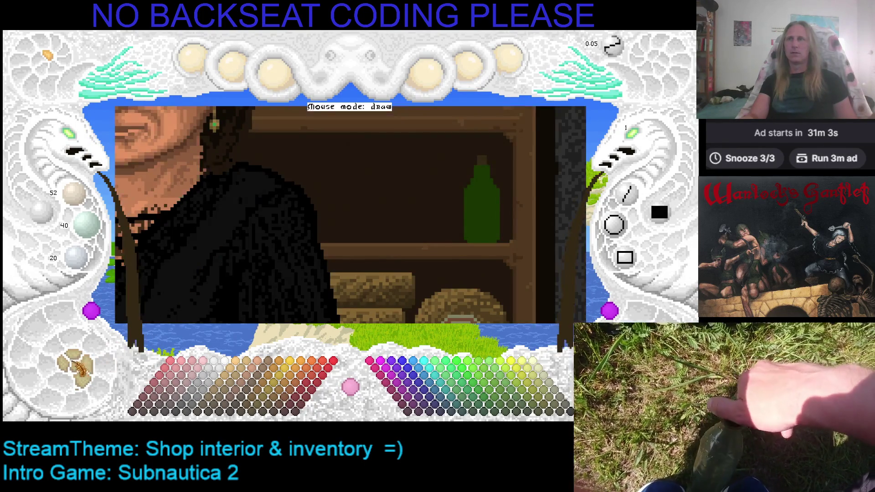
pyautogui.press('Tab')
pyautogui.press('Right')
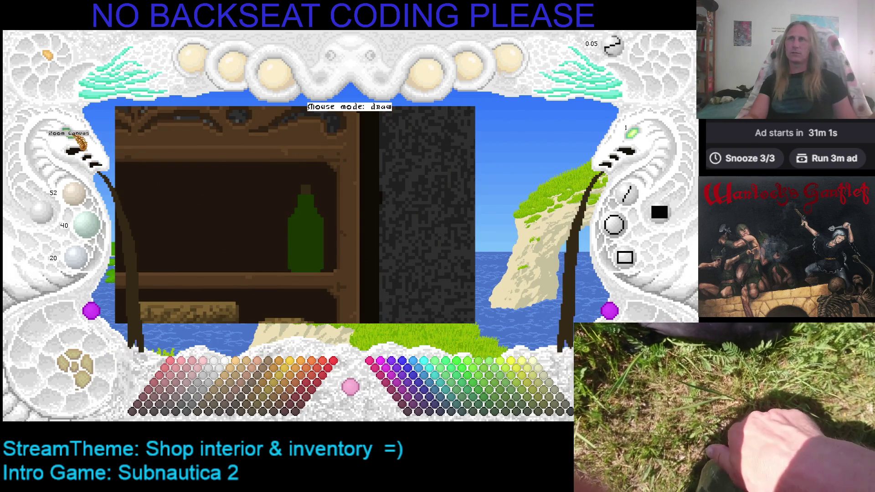
pyautogui.scroll(3, 352, 147)
pyautogui.press('Right')
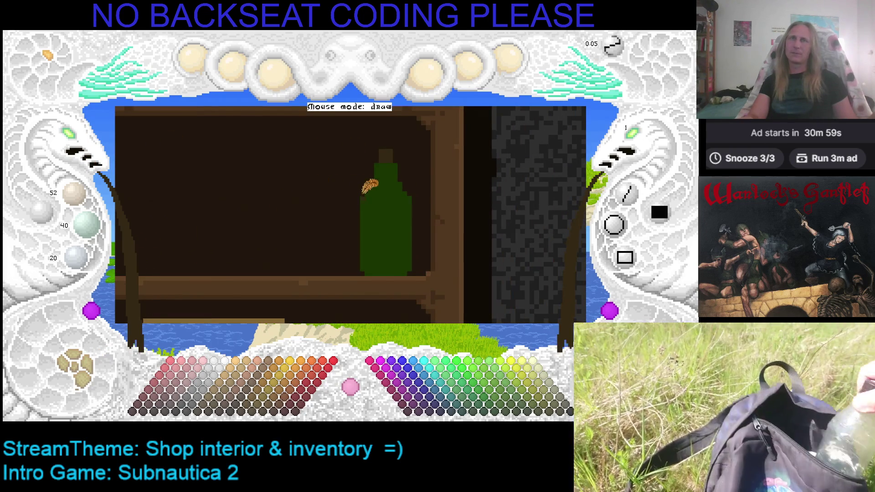
# Step: Reshape the bottle's right edge in green and dark brown, trim its left column, and save
pyautogui.moveTo(414, 197); pyautogui.dragTo(416, 260)
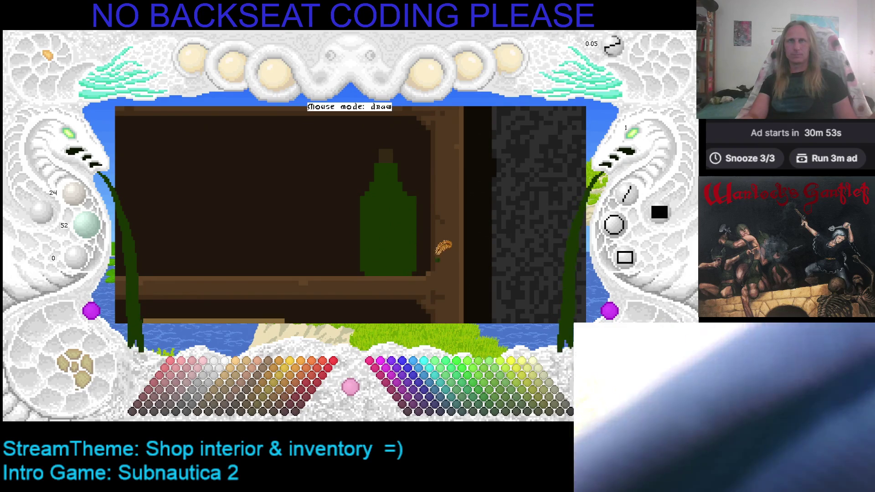
pyautogui.moveTo(421, 262)
pyautogui.mouseDown()
pyautogui.moveTo(419, 195)
pyautogui.moveTo(419, 257)
pyautogui.mouseUp()
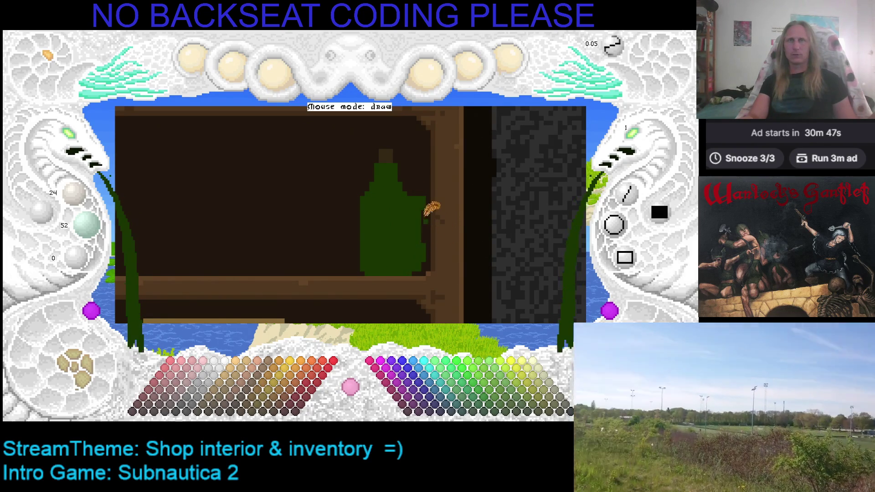
pyautogui.moveTo(425, 187); pyautogui.dragTo(427, 255)
pyautogui.rightClick(422, 258)
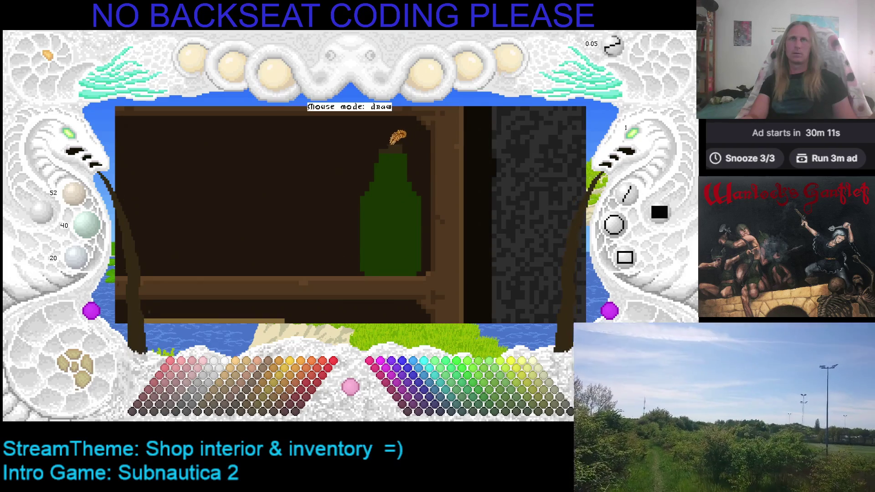
pyautogui.hotkey('ctrl', 's')
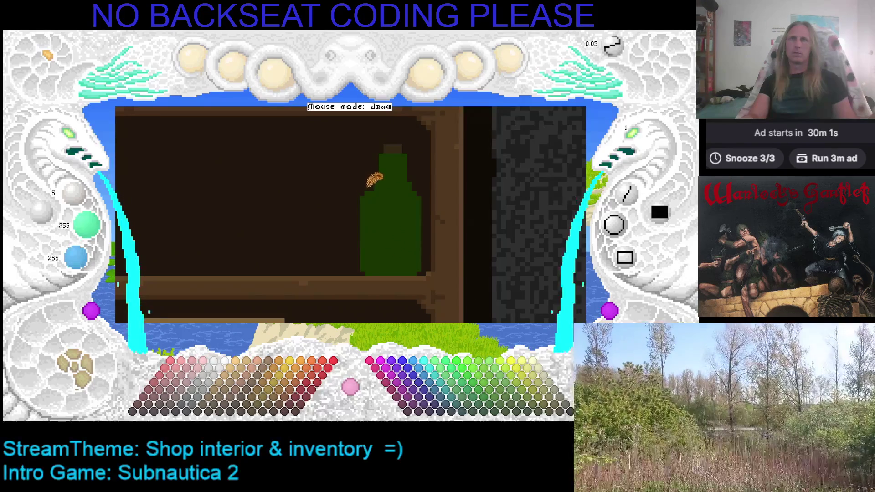
pyautogui.moveTo(365, 191); pyautogui.dragTo(363, 266)
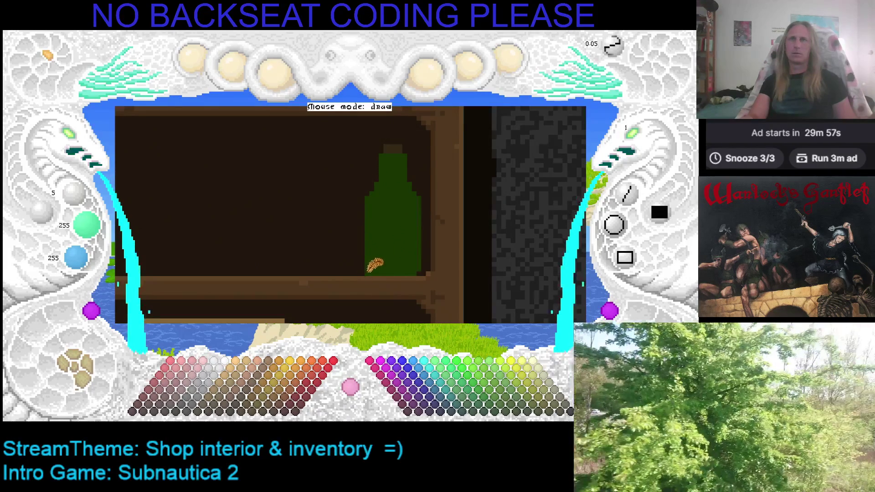
pyautogui.hotkey('ctrl', 's')
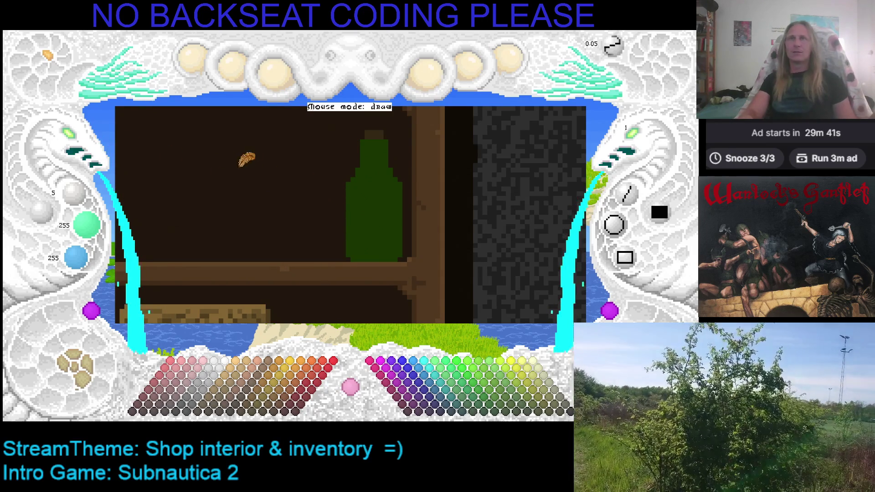
# Step: Outline the bottle's base and right edge in half-brightness dark green
pyautogui.press('Up')
pyautogui.press('Right')
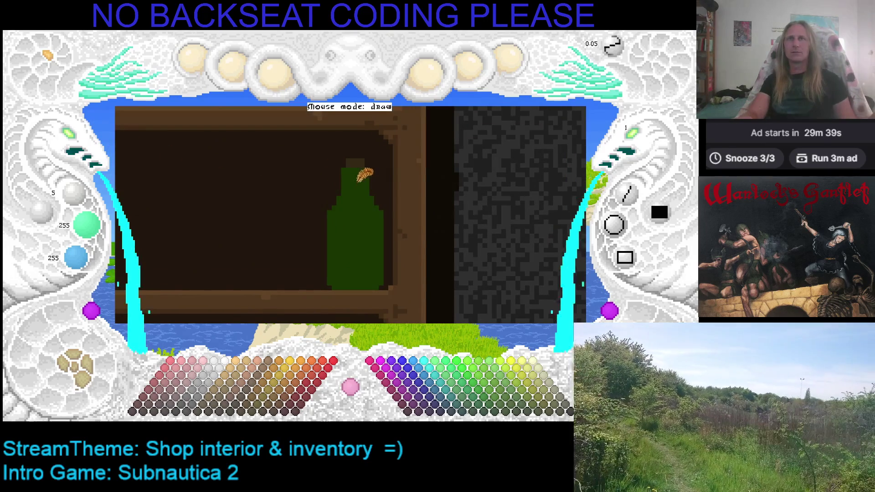
pyautogui.rightClick(360, 185)
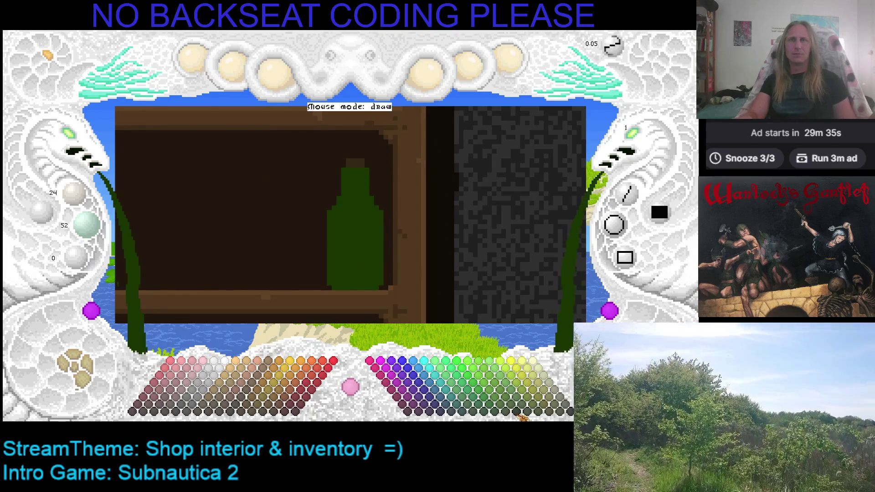
pyautogui.press('-')
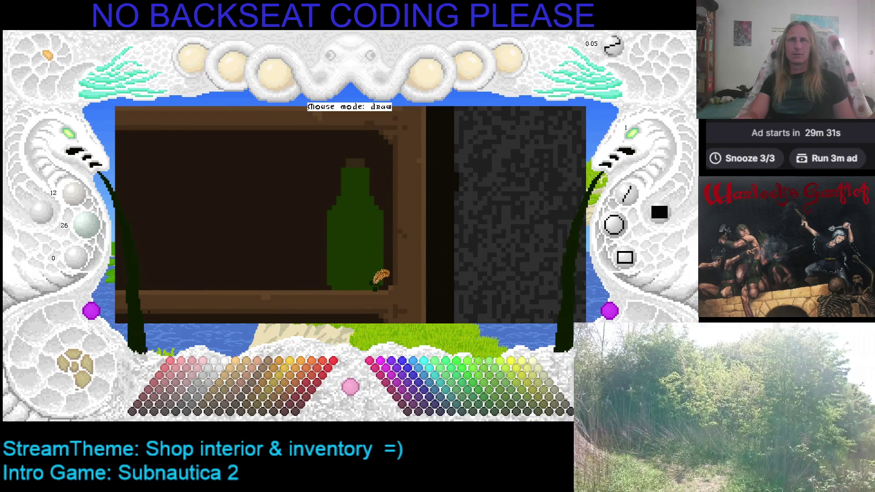
pyautogui.moveTo(373, 287); pyautogui.dragTo(349, 286)
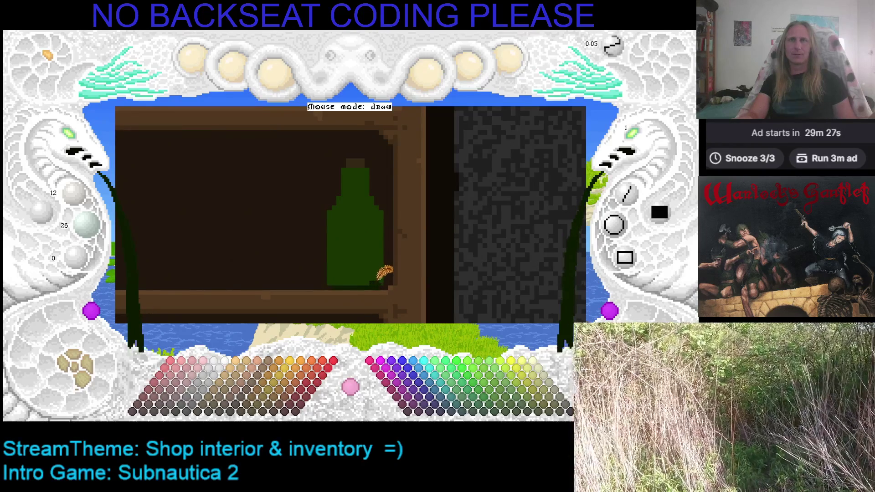
pyautogui.moveTo(380, 277); pyautogui.dragTo(380, 209)
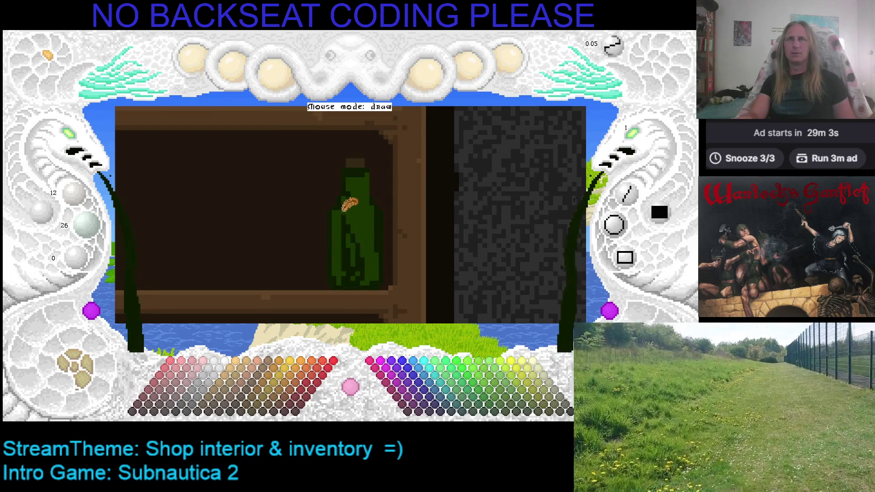
# Step: Fill the bottle body darker green over the highlight, ending with (24, 52, 0) as paint colour
pyautogui.click(363, 214)
pyautogui.moveTo(363, 214)
pyautogui.mouseDown()
pyautogui.moveTo(366, 268)
pyautogui.moveTo(359, 232)
pyautogui.mouseUp()
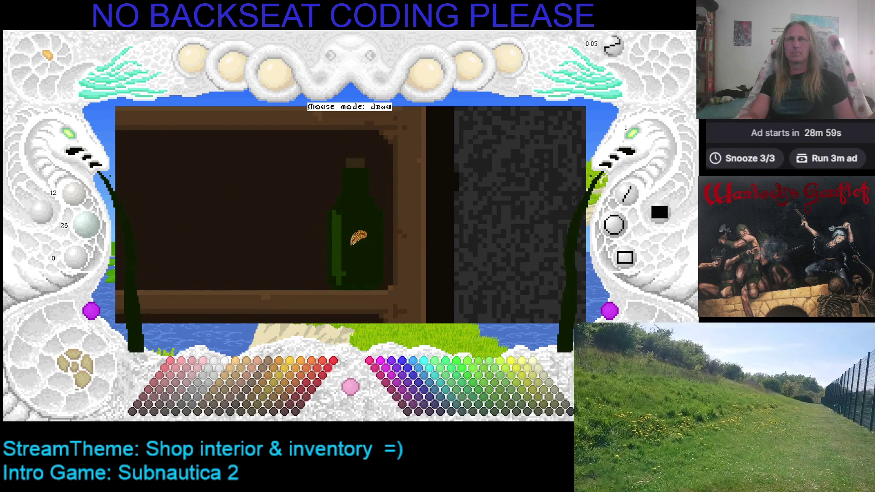
pyautogui.rightClick(346, 206)
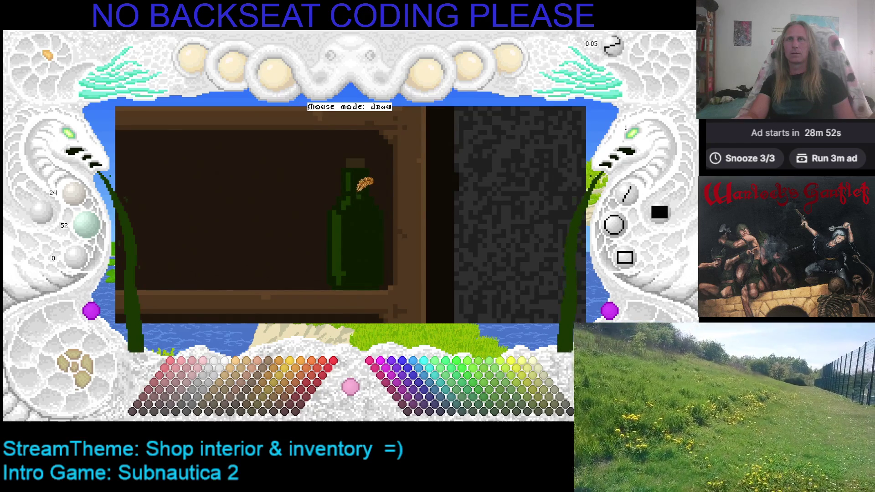
pyautogui.rightClick(355, 192)
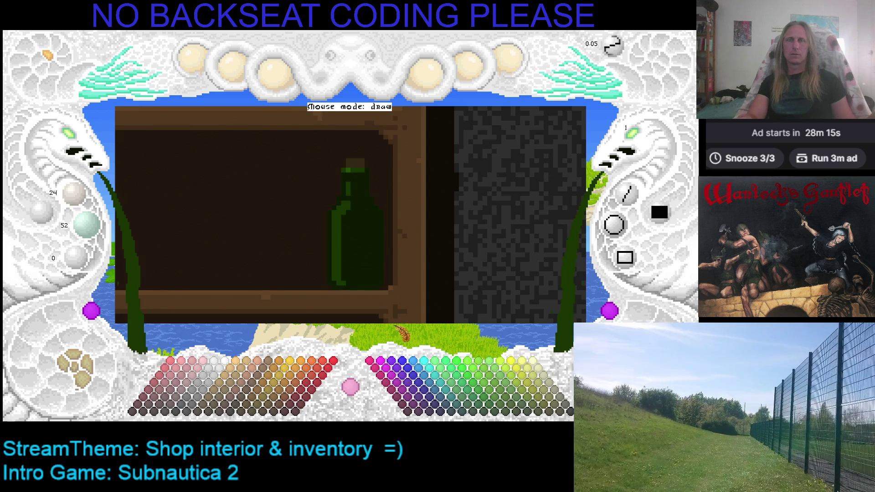
pyautogui.press('Left')
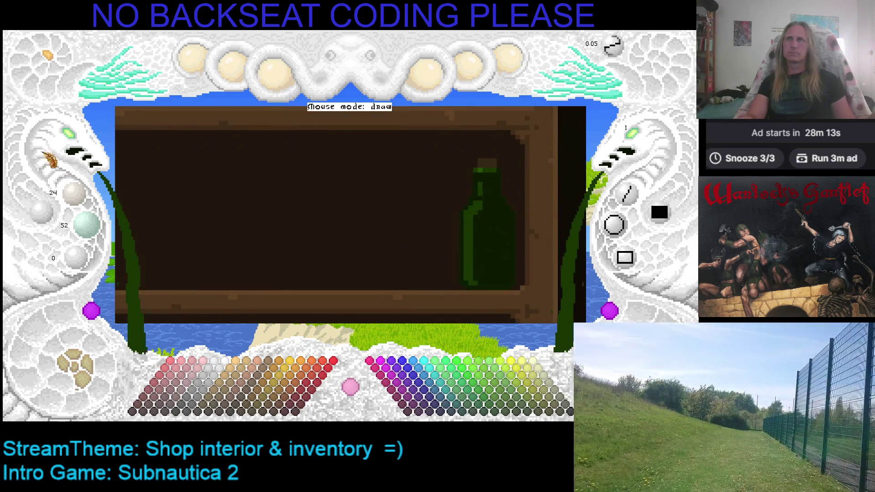
pyautogui.scroll(-3, 293, 240)
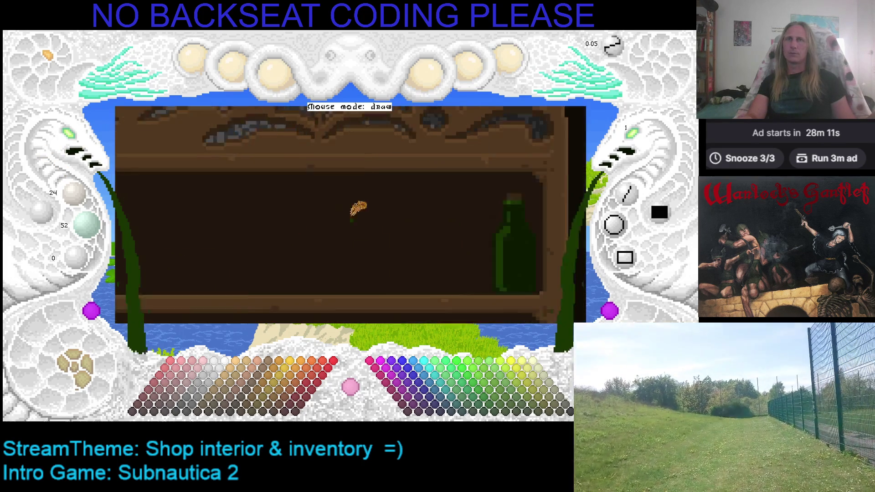
pyautogui.press('Left')
pyautogui.scroll(3, 77, 146)
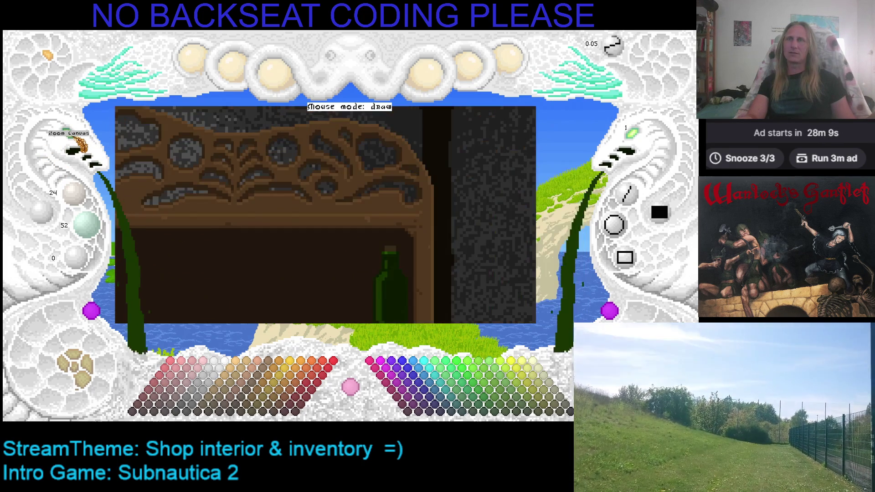
pyautogui.scroll(-3, 498, 180)
pyautogui.click(69, 365)
pyautogui.click(76, 367)
pyautogui.click(74, 368)
pyautogui.click(75, 365)
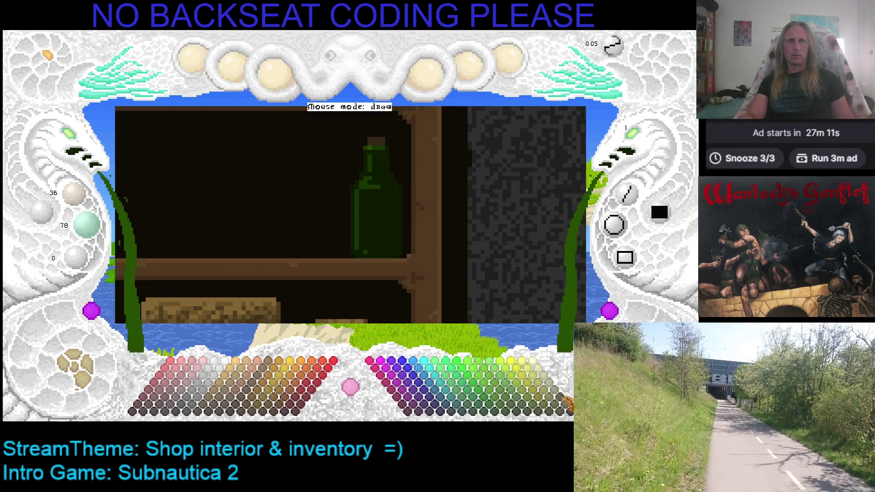
# Step: Pick a grey-olive label colour, sample the bottle's dark green and cork, and save
pyautogui.click(564, 401)
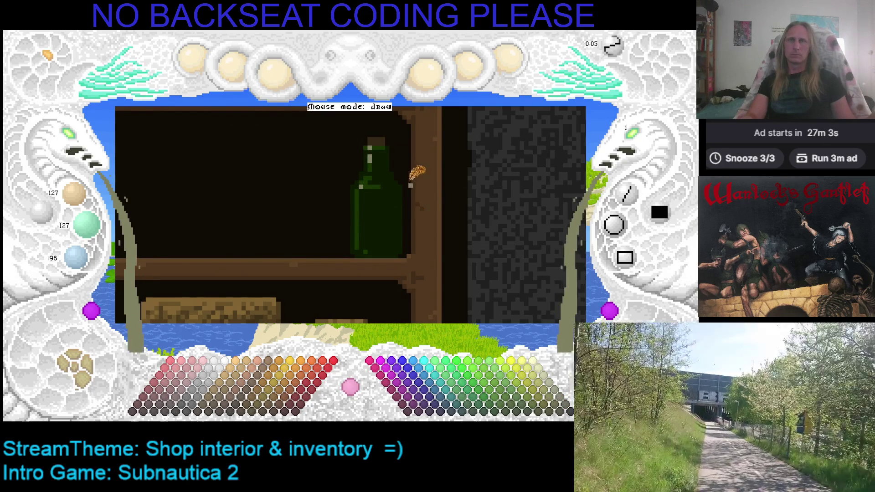
pyautogui.rightClick(376, 154)
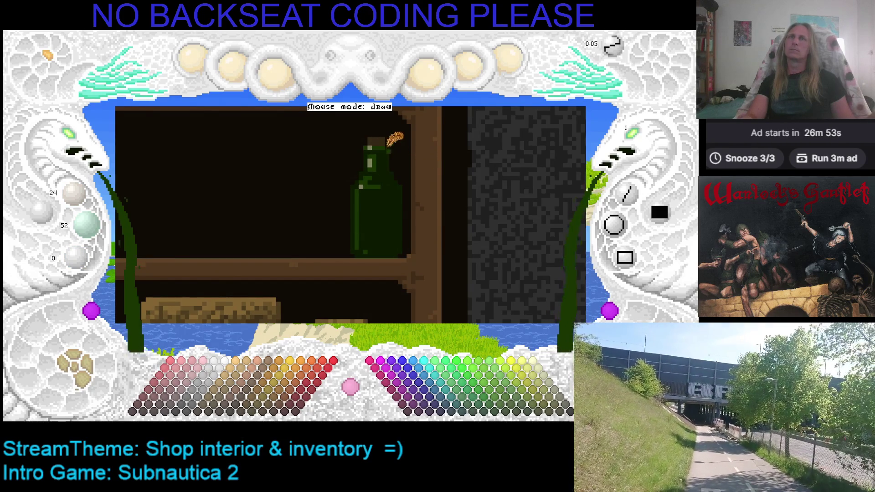
pyautogui.rightClick(374, 143)
pyautogui.hotkey('ctrl', 's')
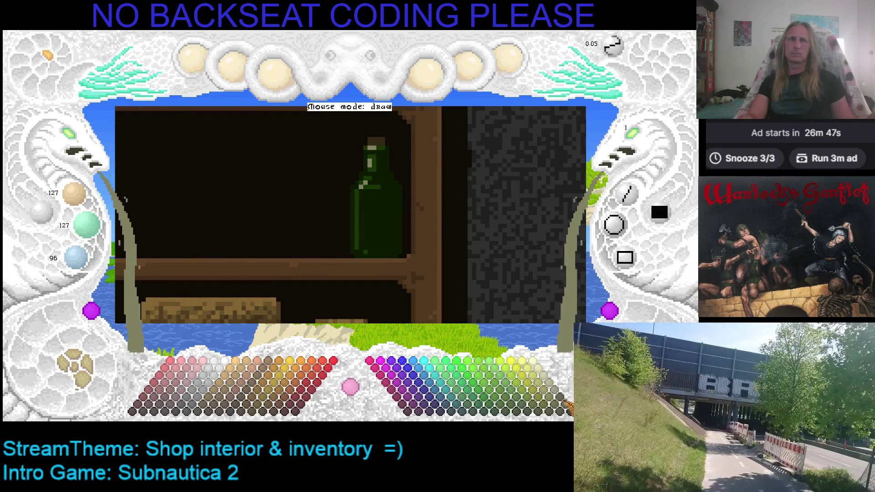
# Step: Resample the bottle's highlight and greens, then choose pale grey-beige (95, 95, 72)
pyautogui.rightClick(363, 182)
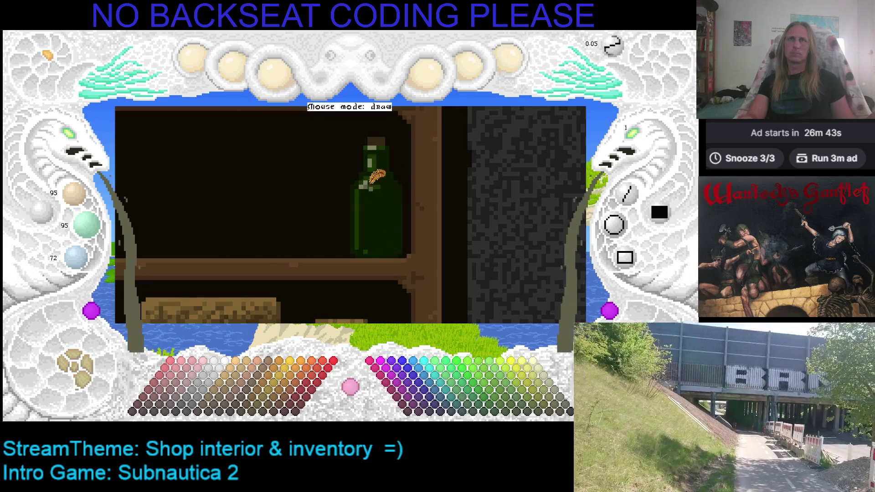
pyautogui.rightClick(377, 178)
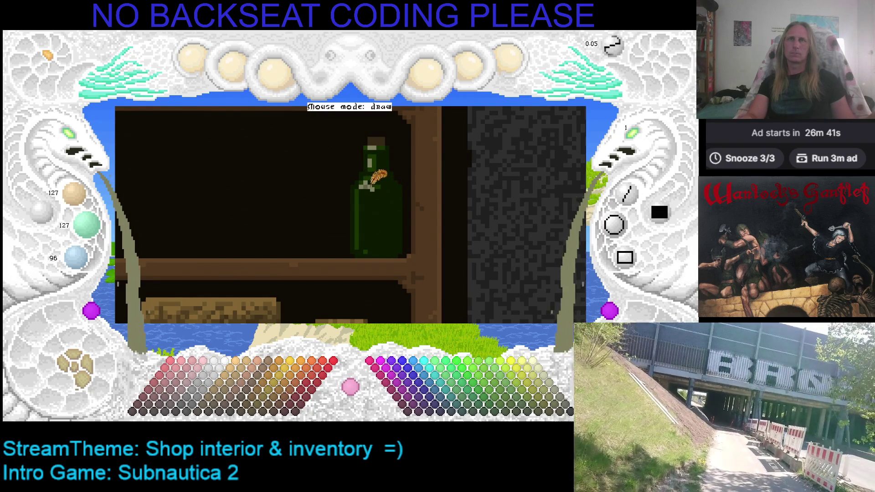
pyautogui.rightClick(369, 182)
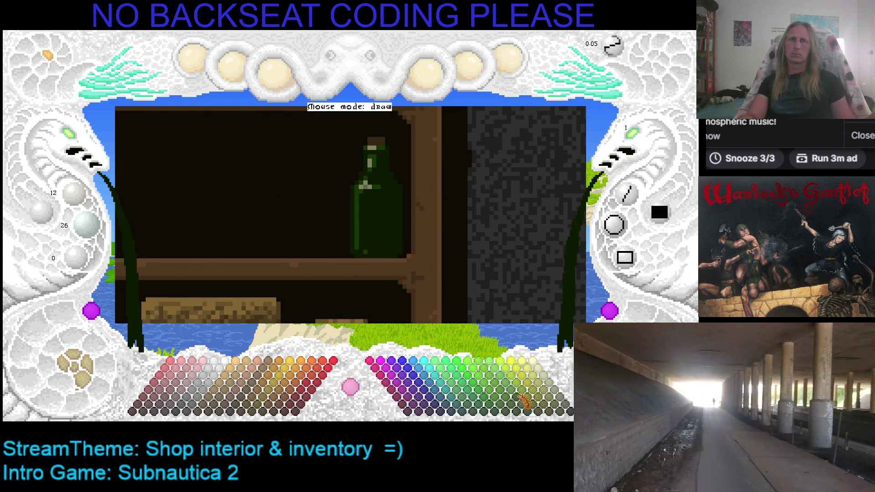
pyautogui.click(565, 406)
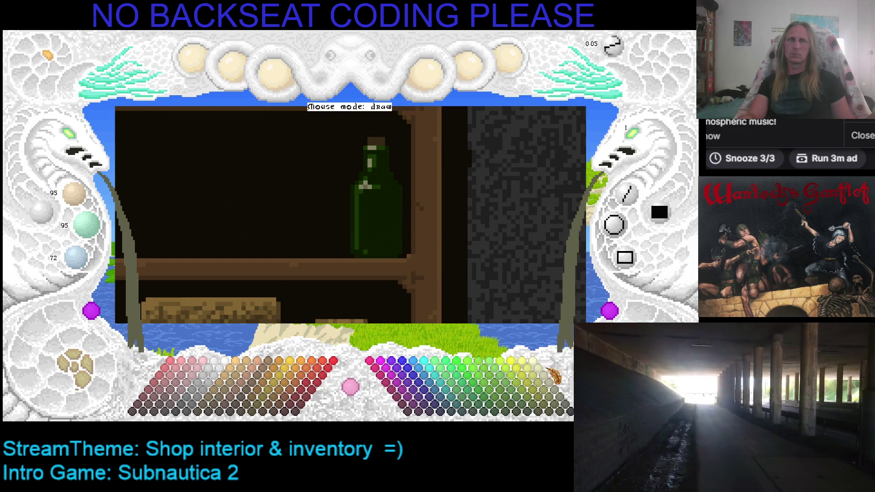
# Step: Outline the label area on the bottle and flood-fill it with grey
pyautogui.moveTo(362, 200)
pyautogui.mouseDown()
pyautogui.moveTo(387, 199)
pyautogui.moveTo(387, 243)
pyautogui.moveTo(391, 217)
pyautogui.moveTo(389, 239)
pyautogui.moveTo(369, 249)
pyautogui.moveTo(361, 211)
pyautogui.mouseUp()
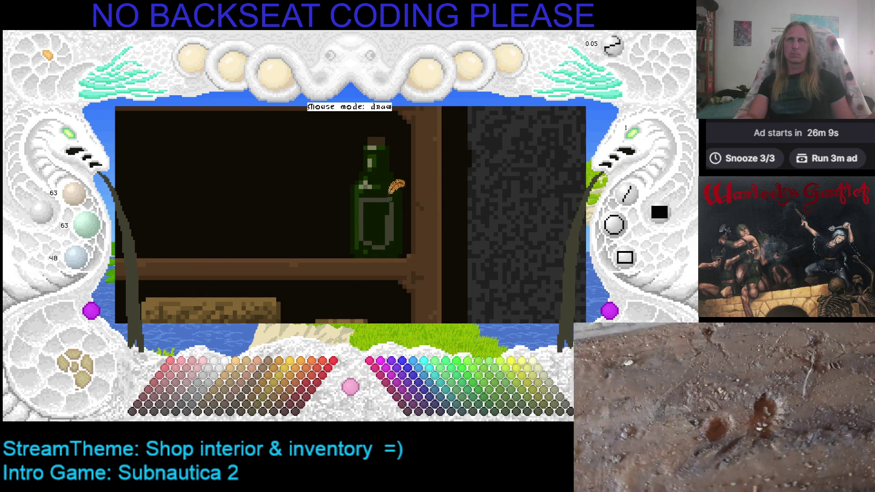
pyautogui.rightClick(370, 192)
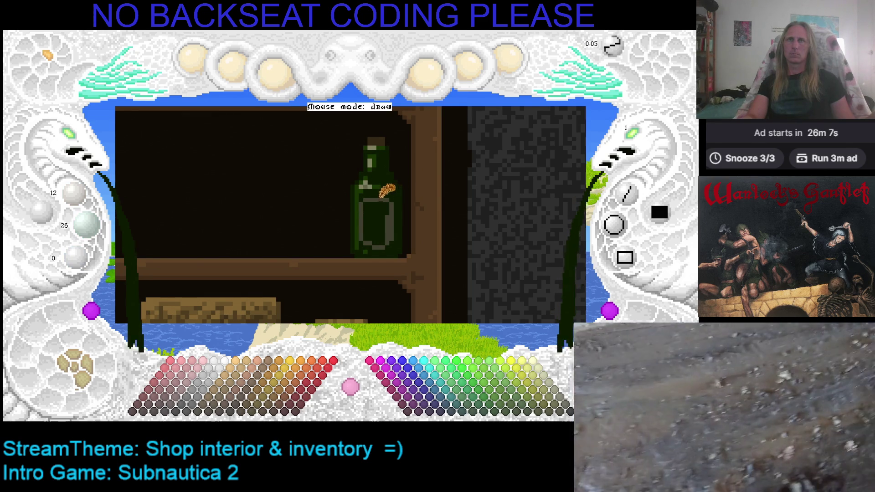
pyautogui.rightClick(386, 191)
pyautogui.click(385, 198)
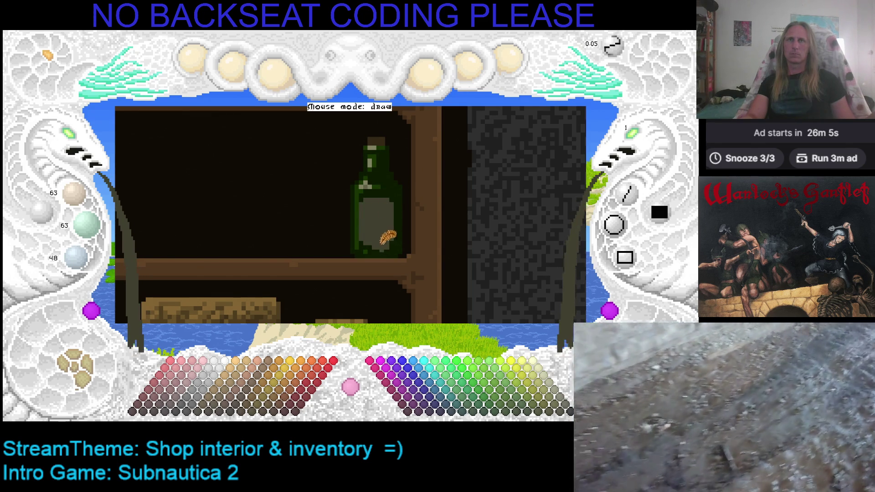
# Step: Refill the bottle's label with darker 47/47/47 grey from the palette
pyautogui.rightClick(400, 236)
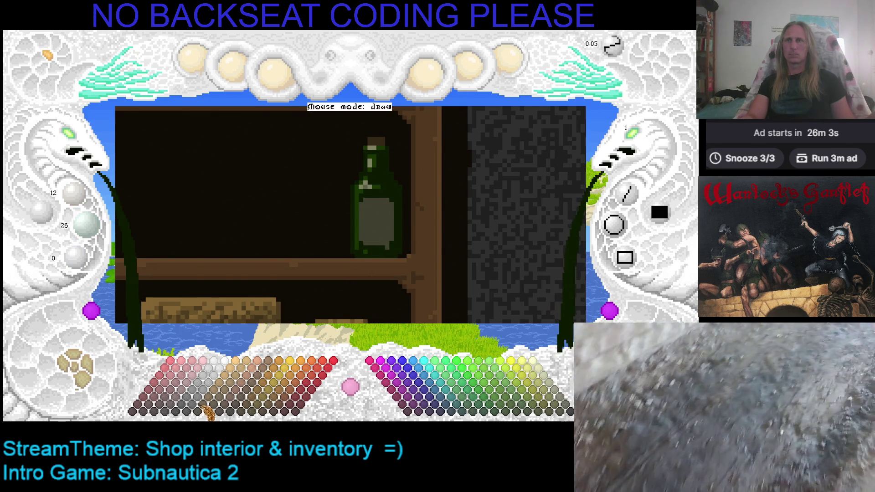
pyautogui.click(201, 413)
pyautogui.click(196, 413)
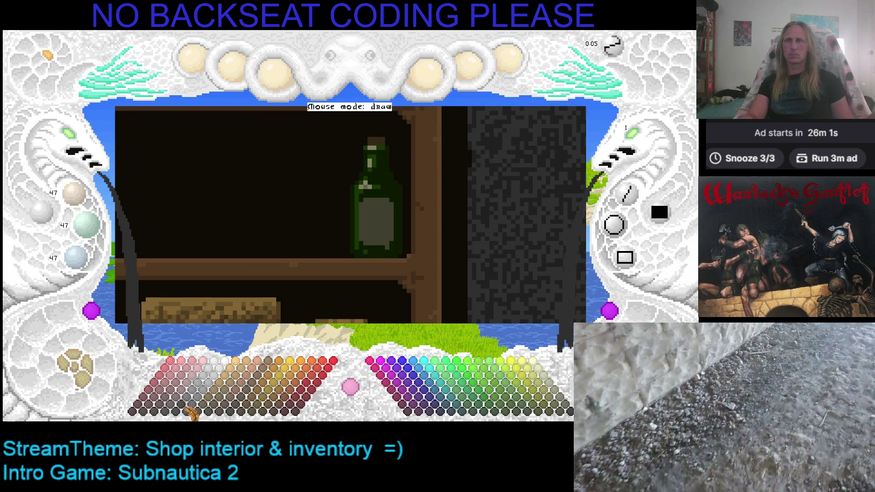
pyautogui.click(376, 217)
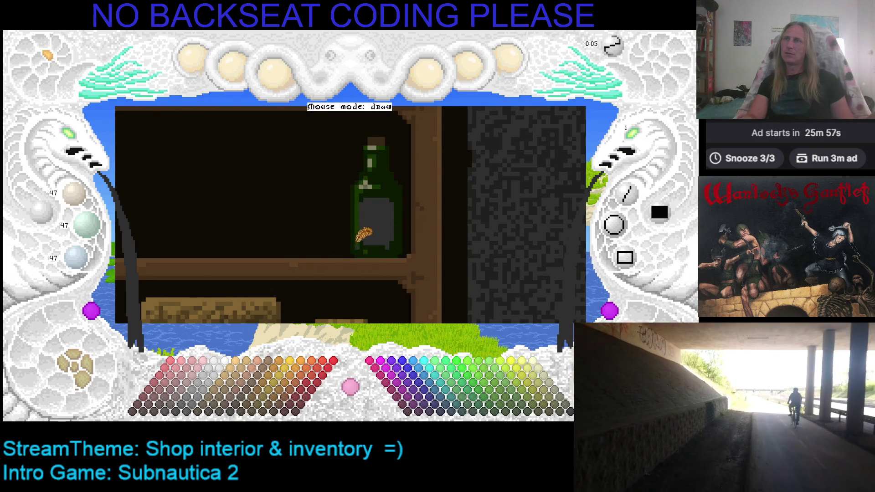
pyautogui.rightClick(391, 243)
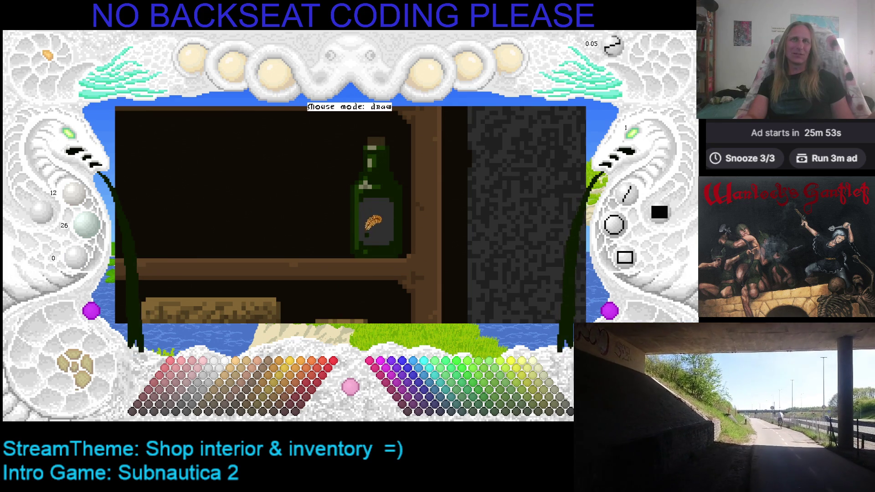
pyautogui.moveTo(373, 222); pyautogui.dragTo(329, 243)
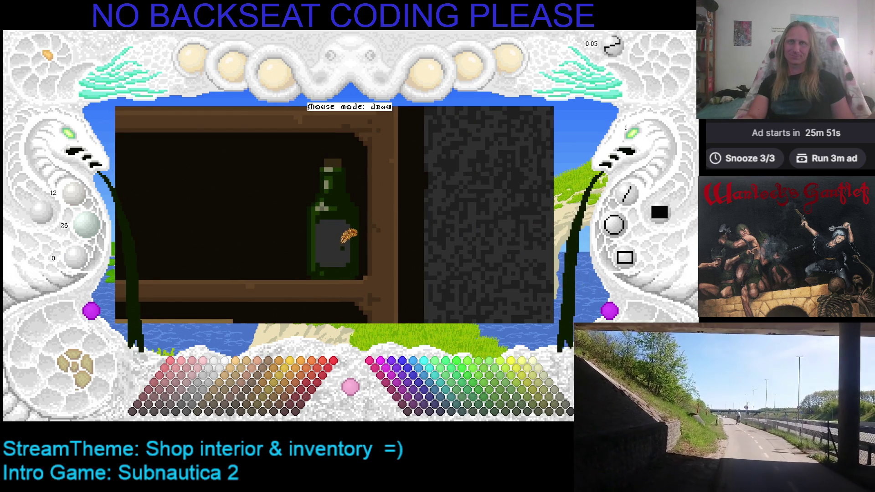
# Step: Paint the label's lower-left corner and right edge column in the bottle's dark green
pyautogui.moveTo(351, 242); pyautogui.dragTo(338, 202)
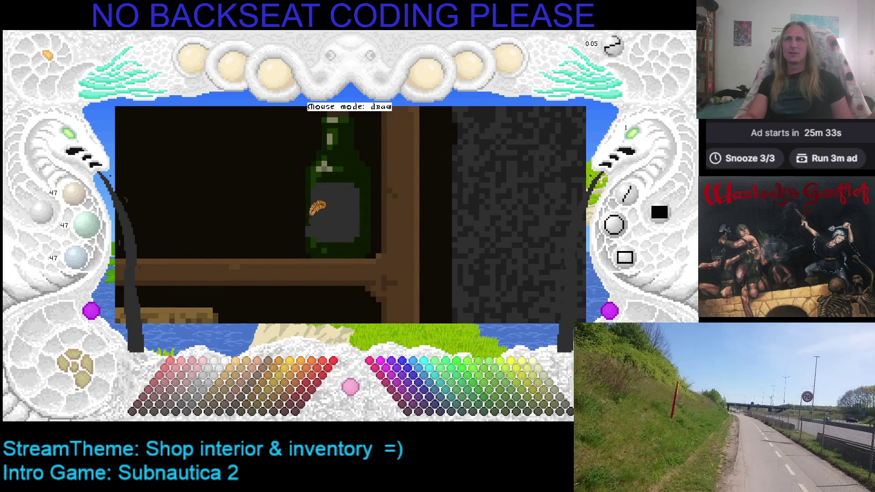
pyautogui.rightClick(312, 224)
pyautogui.click(310, 230)
pyautogui.moveTo(361, 172)
pyautogui.mouseDown()
pyautogui.moveTo(356, 236)
pyautogui.moveTo(357, 194)
pyautogui.mouseUp()
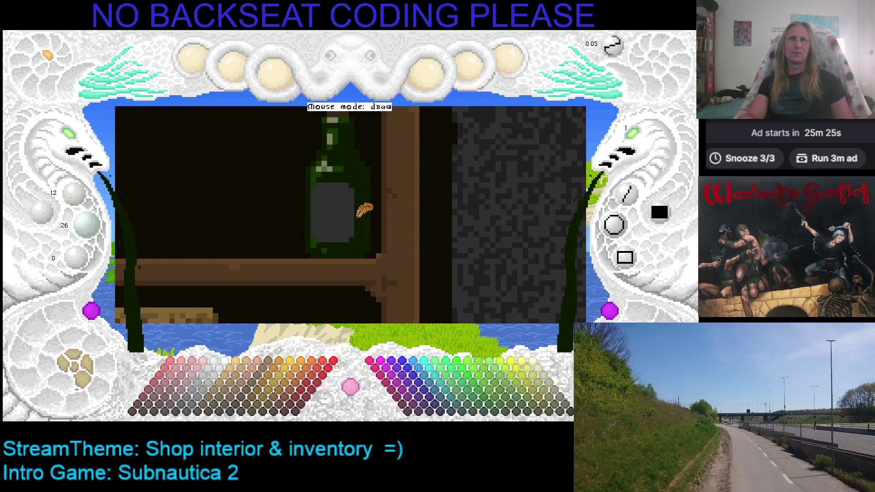
pyautogui.press('Right')
pyautogui.press('Up')
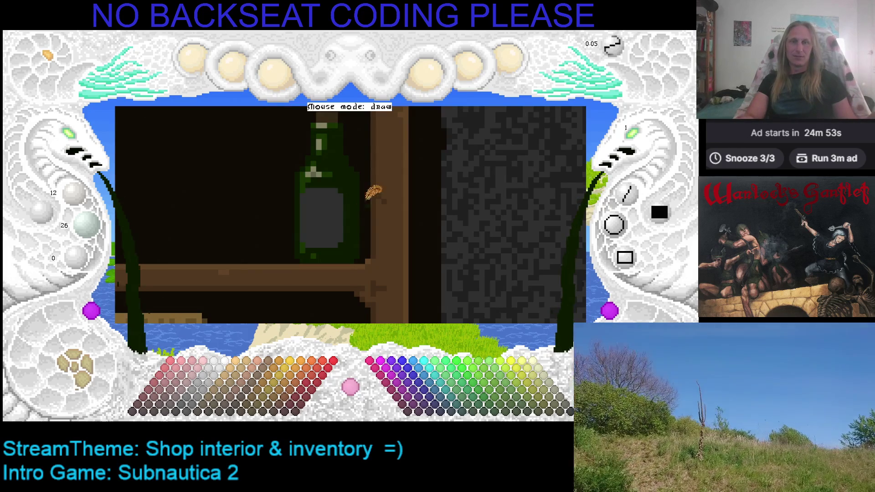
pyautogui.scroll(1, 340, 184)
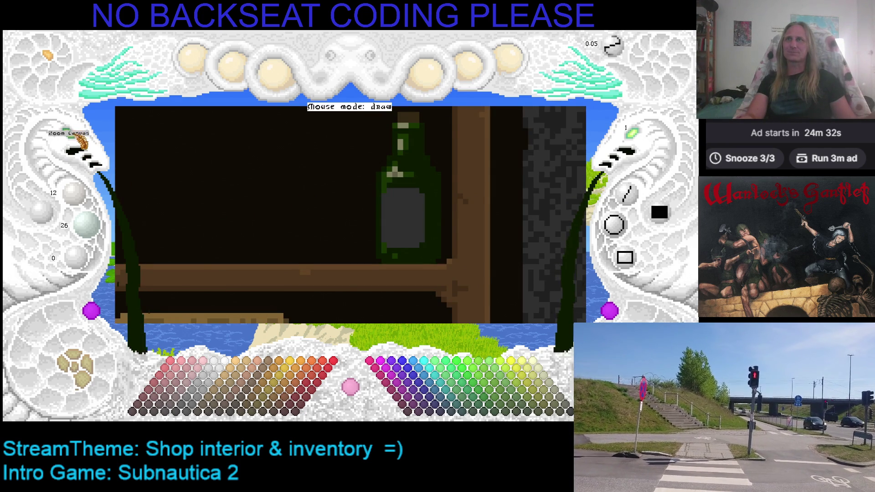
# Step: Zoom onto the shopkeeper's face and darken a pixel just under the right eyebrow
pyautogui.click(82, 144)
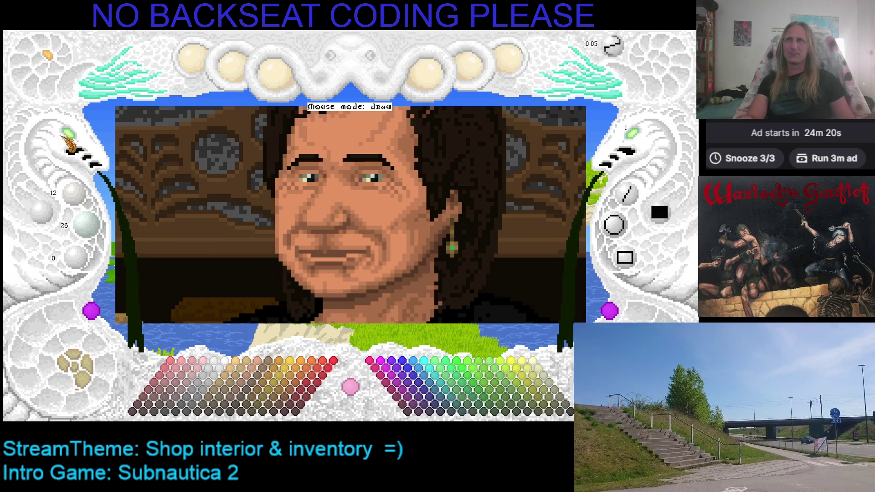
pyautogui.click(73, 139)
pyautogui.scroll(3, 474, 237)
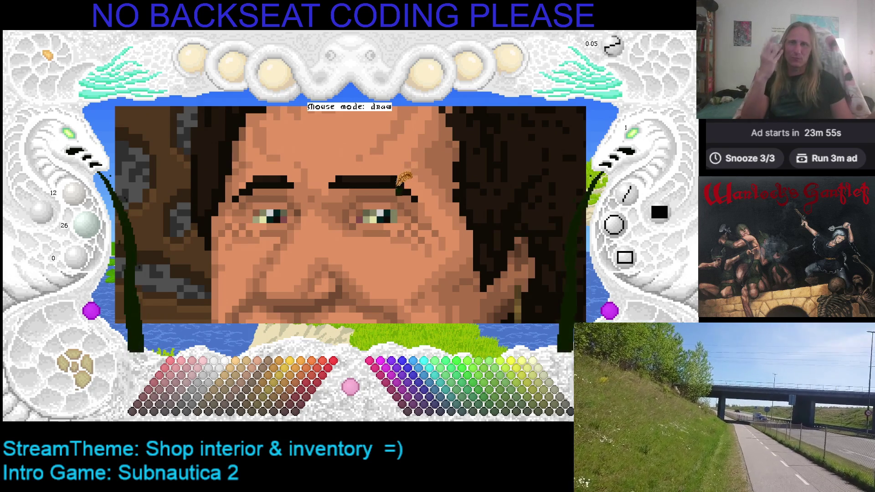
pyautogui.click(390, 197)
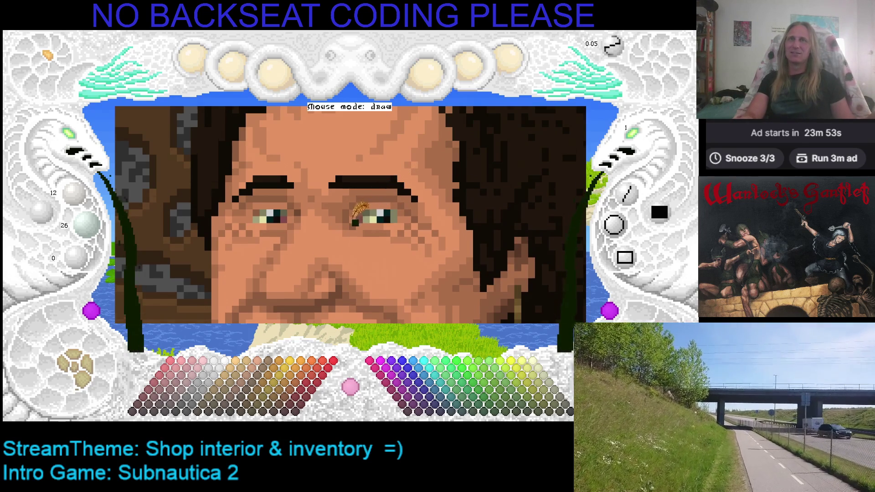
pyautogui.scroll(-3, 208, 171)
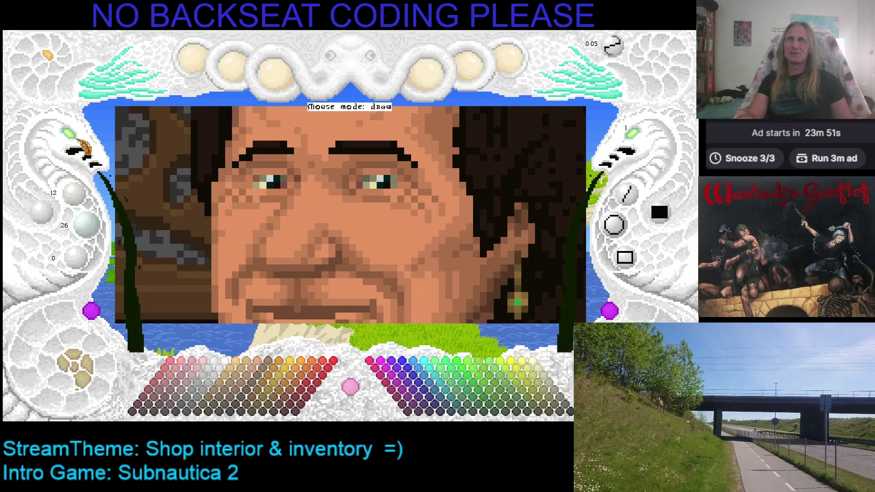
pyautogui.scroll(5, 74, 136)
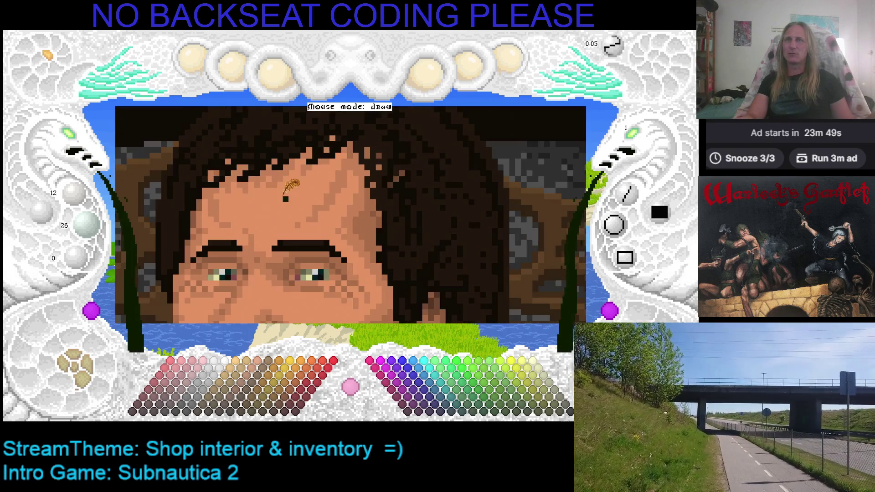
# Step: Scroll back to the shop scene and toggle the shelf layer off and on
pyautogui.scroll(-5, 282, 196)
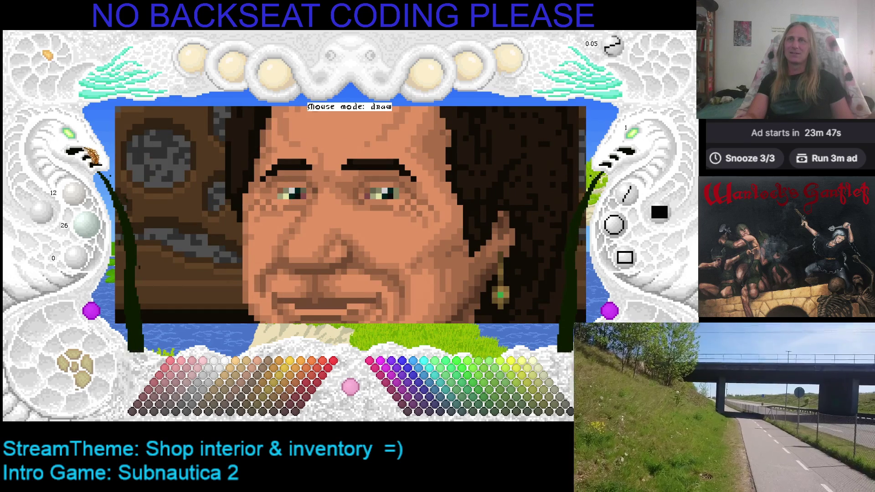
pyautogui.scroll(10, 74, 137)
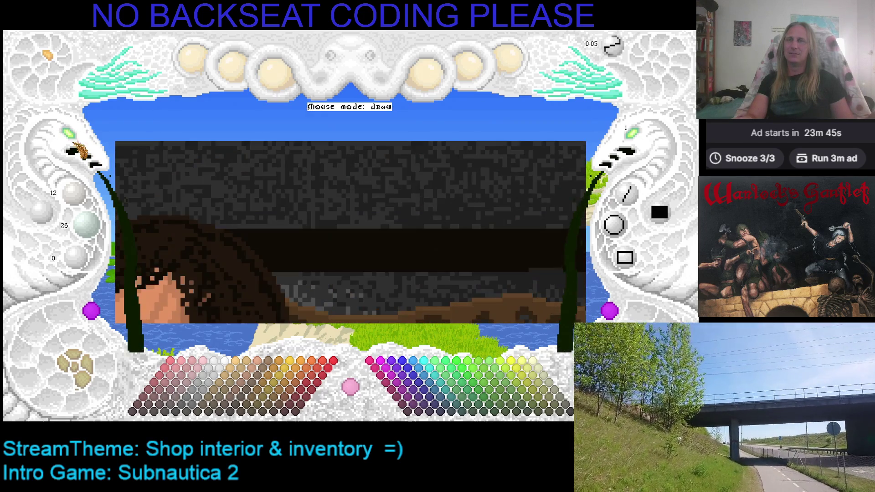
pyautogui.scroll(-5, 182, 153)
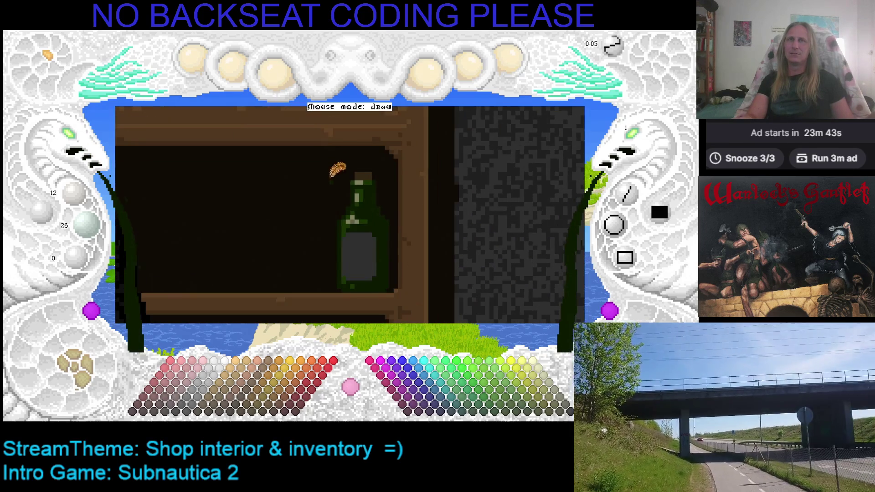
pyautogui.click(81, 363)
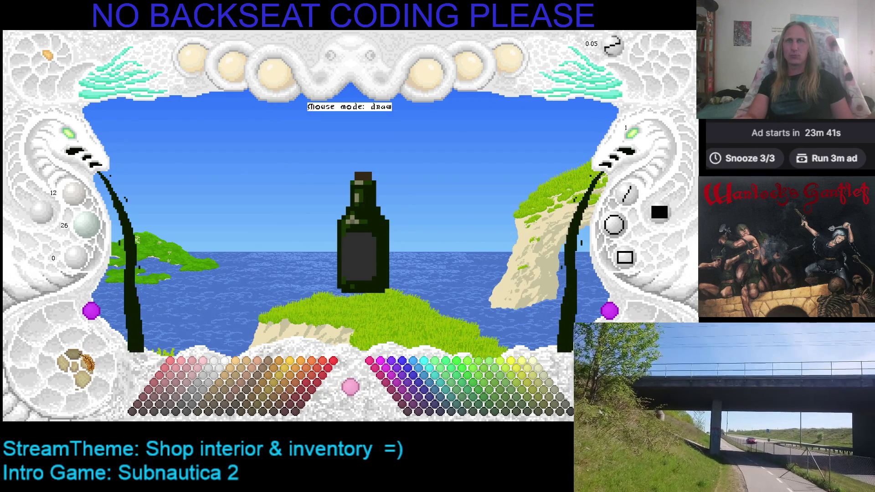
pyautogui.click(82, 369)
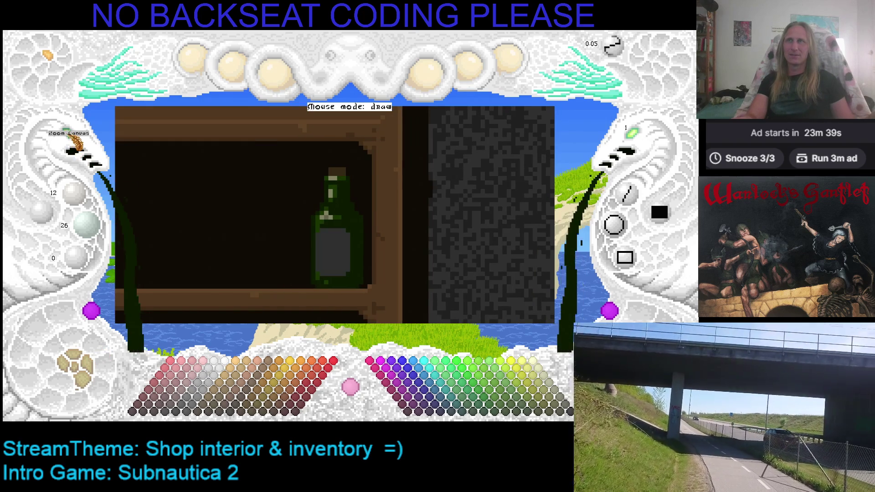
# Step: Zoom and centre on the bottle, then choose dark grey (47, 47, 47)
pyautogui.click(75, 139)
pyautogui.scroll(3, 319, 173)
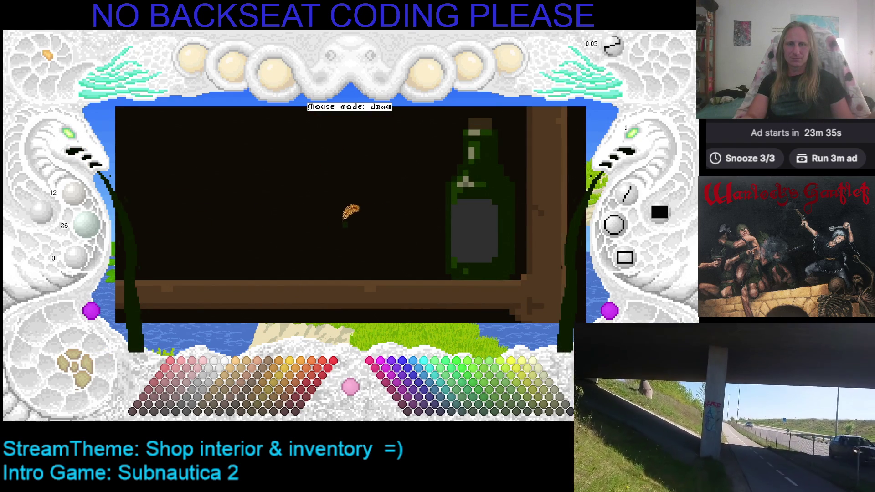
pyautogui.moveTo(406, 209)
pyautogui.mouseDown()
pyautogui.moveTo(293, 209)
pyautogui.moveTo(283, 237)
pyautogui.mouseUp()
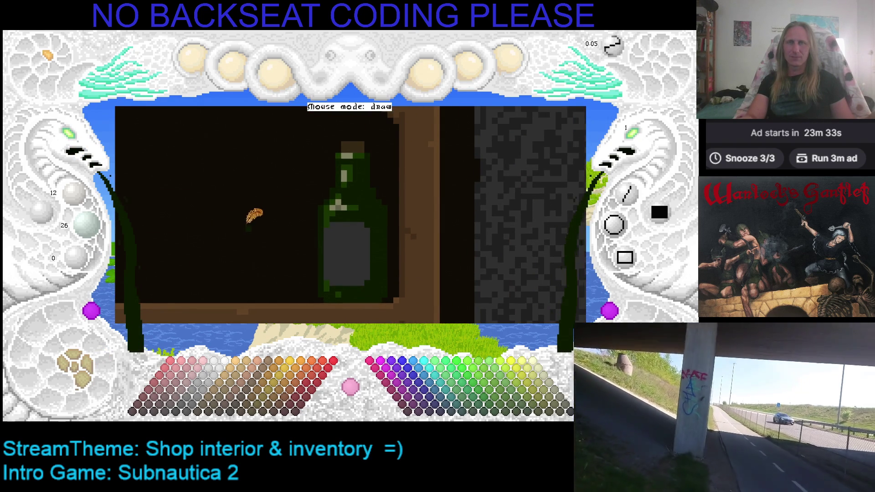
pyautogui.click(69, 140)
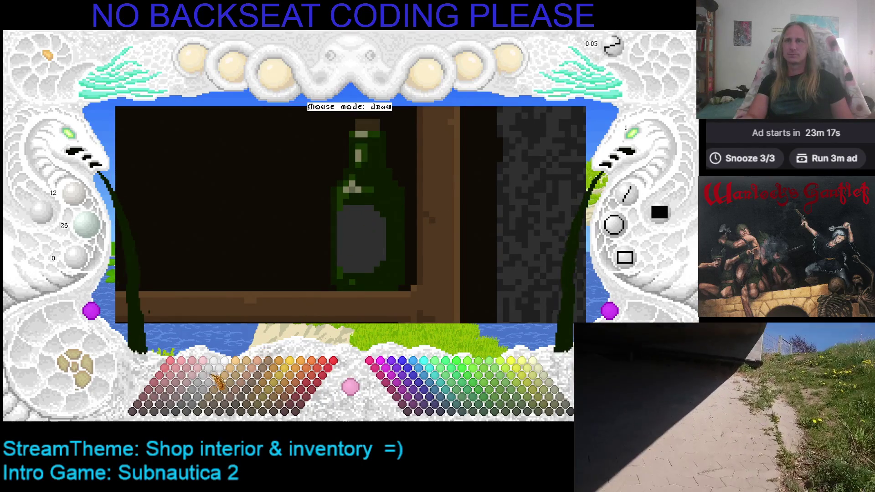
pyautogui.click(187, 415)
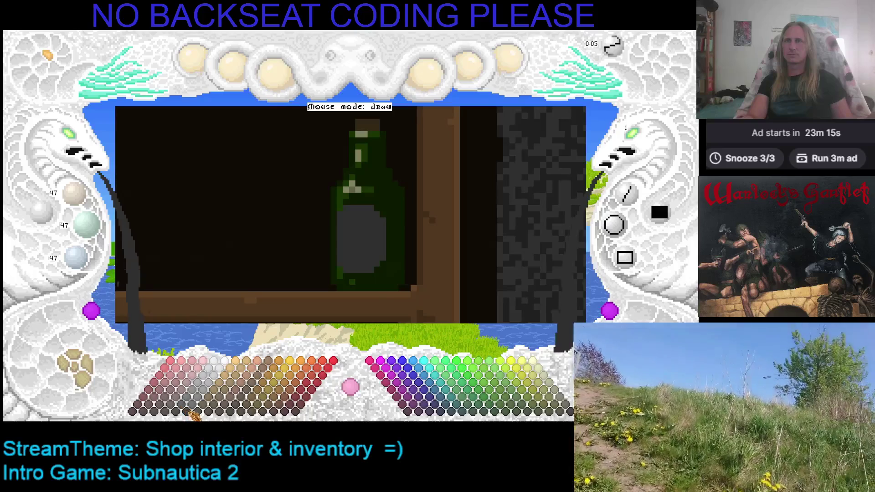
# Step: Fill the bottle's label with darker grey, then refill it with olive green
pyautogui.click(188, 412)
pyautogui.click(362, 240)
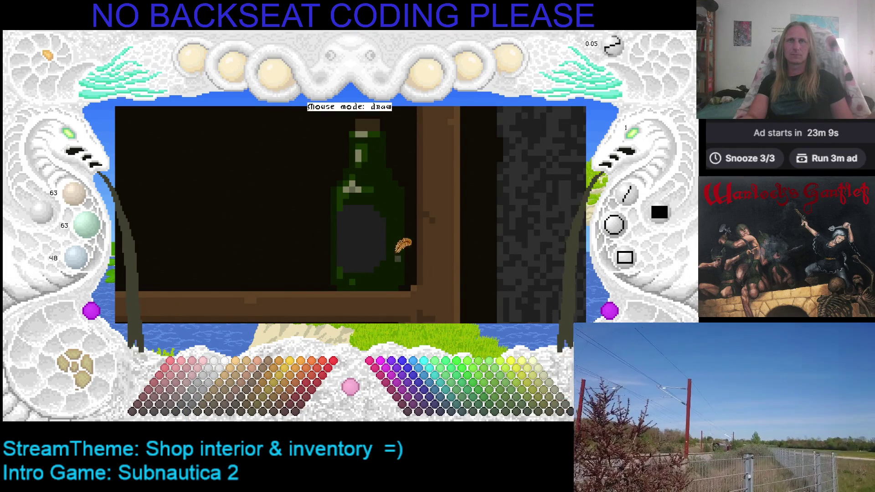
pyautogui.click(570, 411)
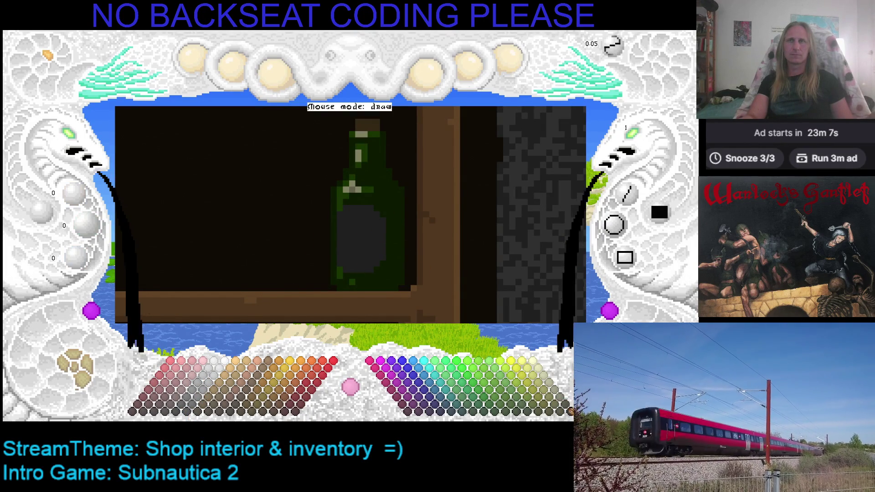
pyautogui.click(570, 410)
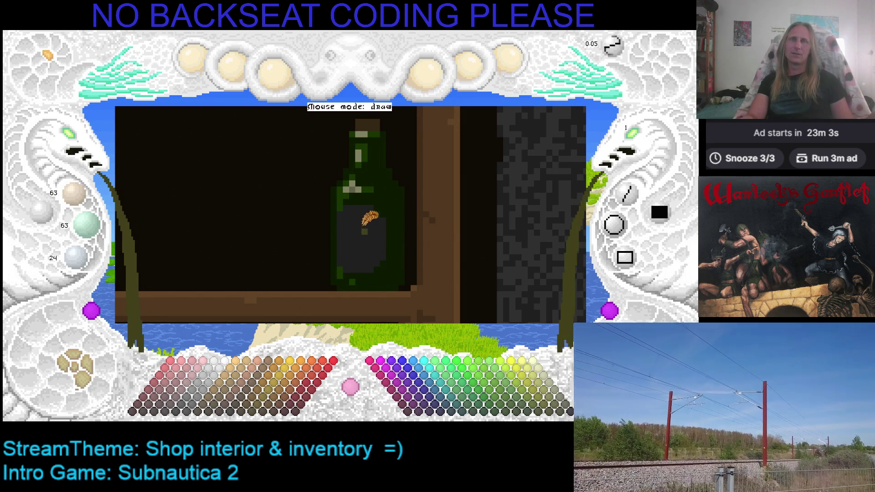
pyautogui.click(368, 219)
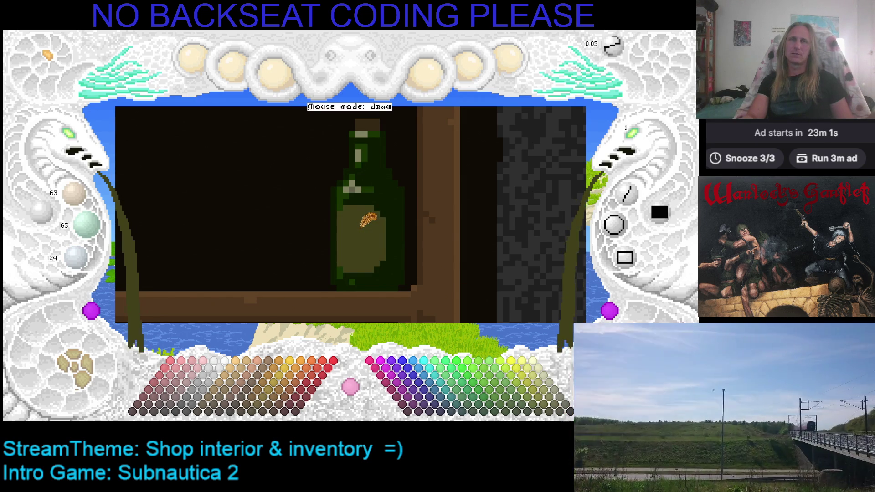
# Step: Shade the label's left side with lighter olive and save the drawing
pyautogui.click(542, 413)
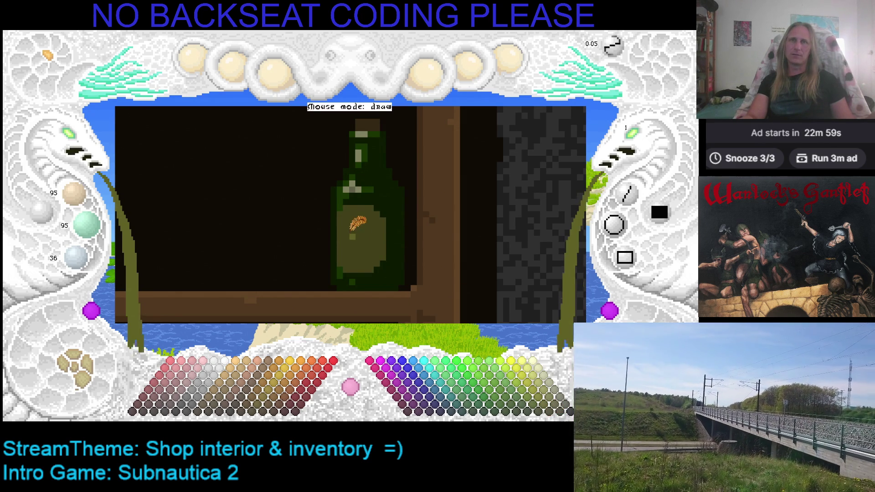
pyautogui.moveTo(350, 231); pyautogui.dragTo(347, 248)
pyautogui.click(569, 408)
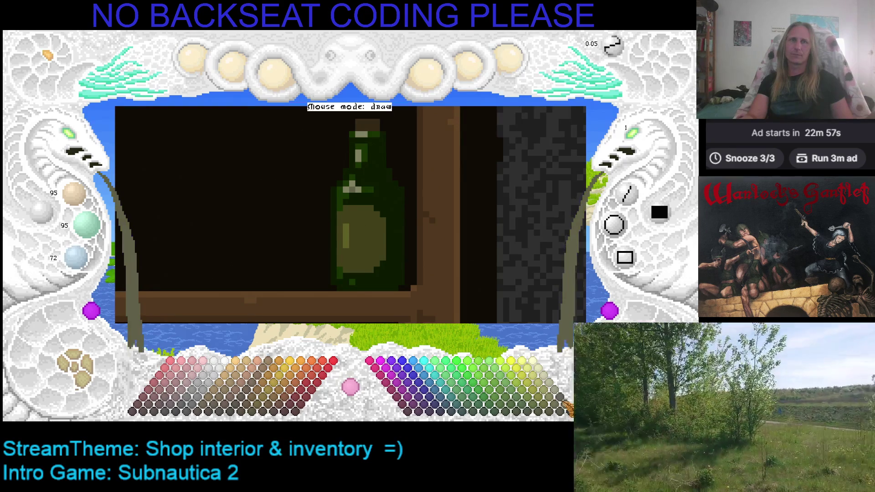
pyautogui.moveTo(347, 249); pyautogui.dragTo(349, 228)
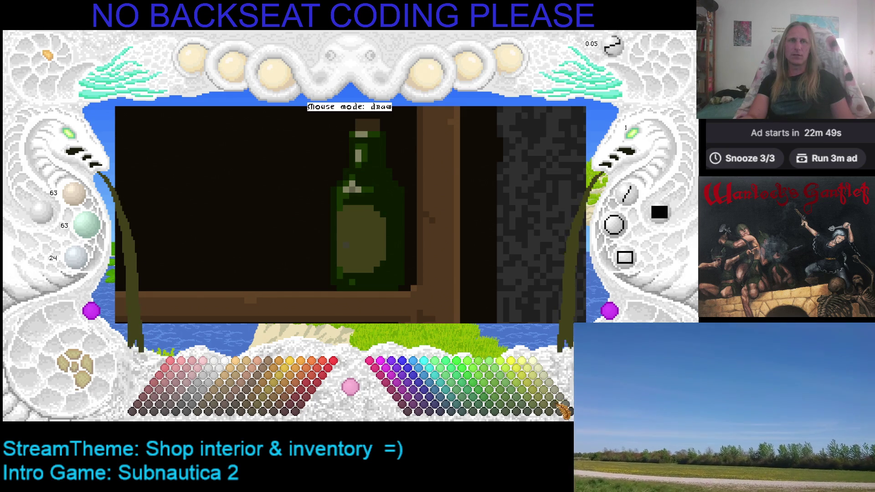
pyautogui.click(555, 409)
pyautogui.moveTo(350, 217)
pyautogui.mouseDown()
pyautogui.moveTo(347, 254)
pyautogui.moveTo(350, 218)
pyautogui.moveTo(379, 232)
pyautogui.moveTo(365, 219)
pyautogui.moveTo(368, 236)
pyautogui.moveTo(355, 210)
pyautogui.moveTo(360, 233)
pyautogui.moveTo(371, 230)
pyautogui.moveTo(353, 201)
pyautogui.mouseUp()
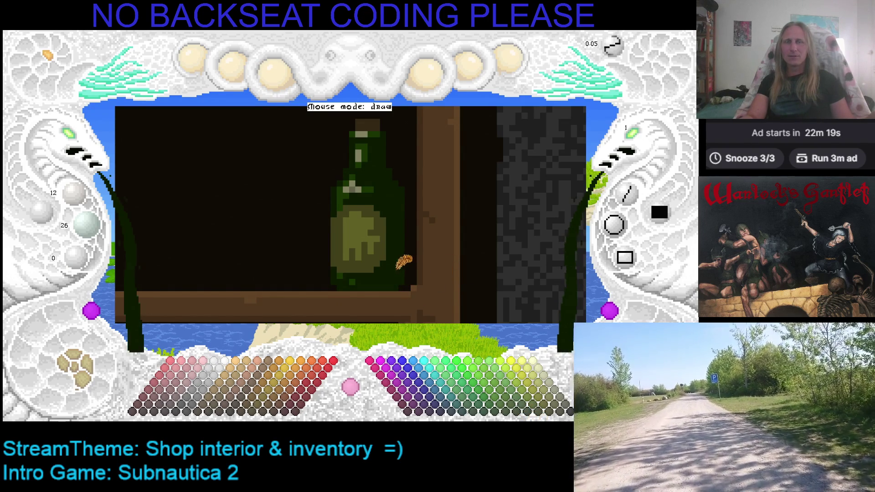
pyautogui.hotkey('ctrl', 's')
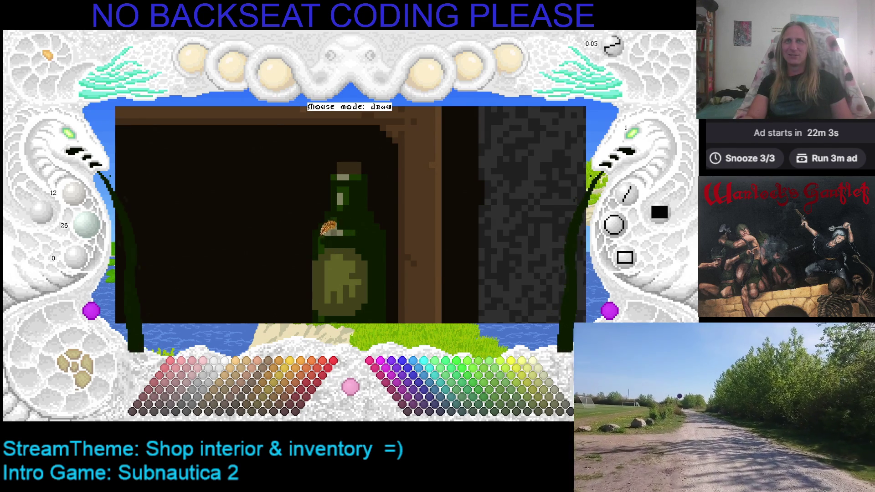
# Step: Save, pan down to the shelf, and sample the bottle's dark green (24, 52, 0)
pyautogui.hotkey('ctrl', 's')
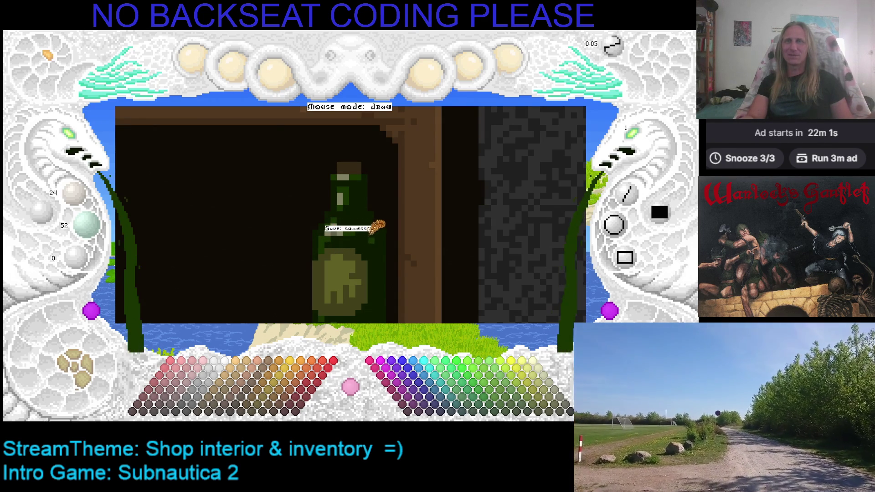
pyautogui.scroll(-1, 377, 226)
pyautogui.rightClick(337, 194)
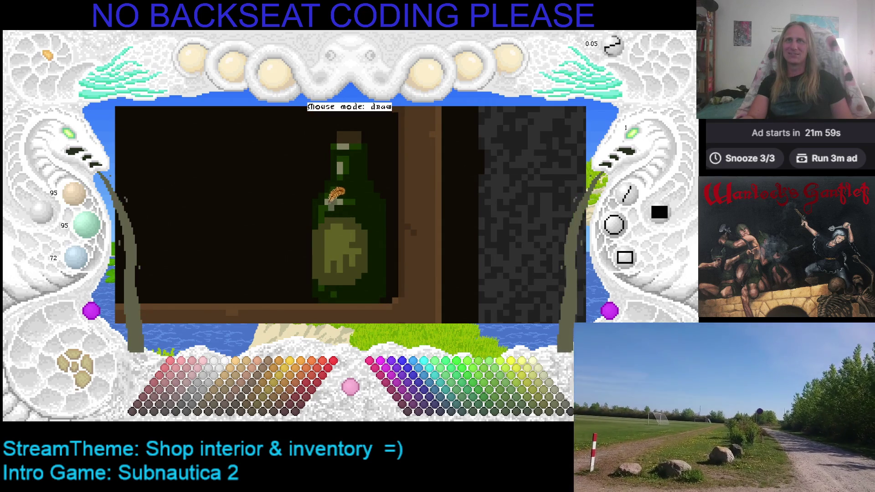
pyautogui.hotkey('ctrl', 's')
pyautogui.moveTo(371, 221); pyautogui.dragTo(357, 202)
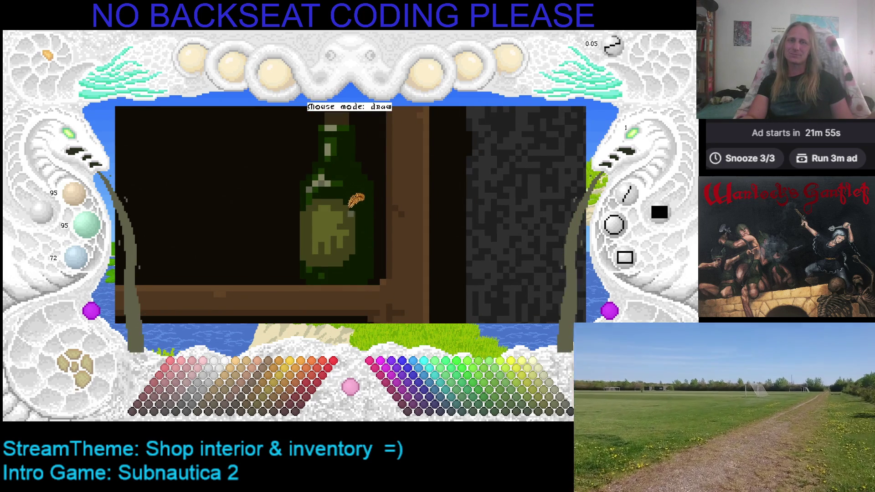
pyautogui.scroll(-1, 360, 210)
pyautogui.rightClick(332, 173)
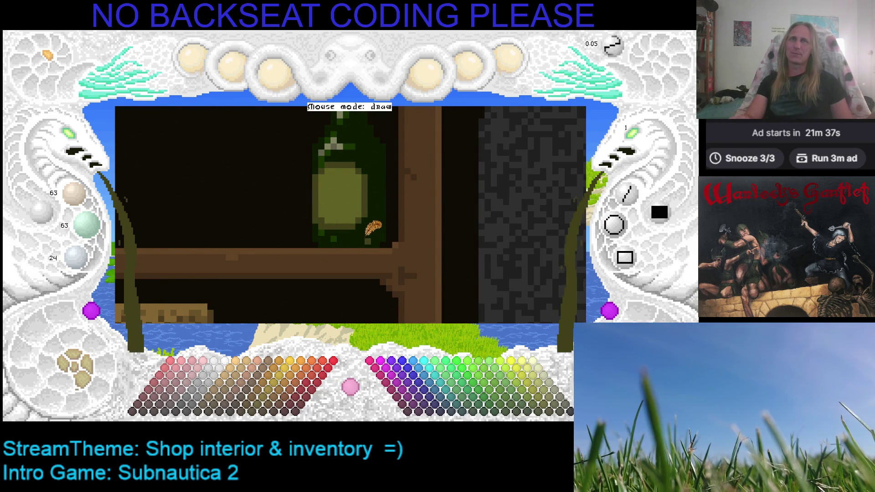
pyautogui.rightClick(370, 224)
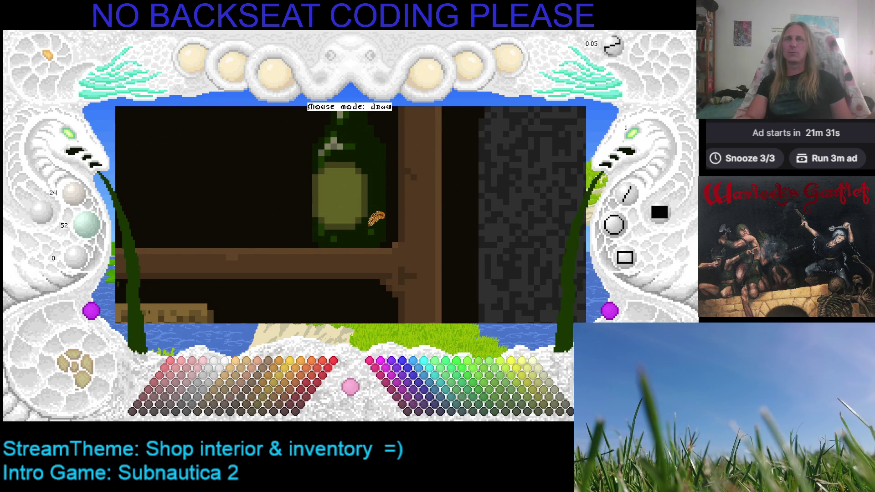
# Step: Add one dark green pixel to the bottle's right edge
pyautogui.click(389, 224)
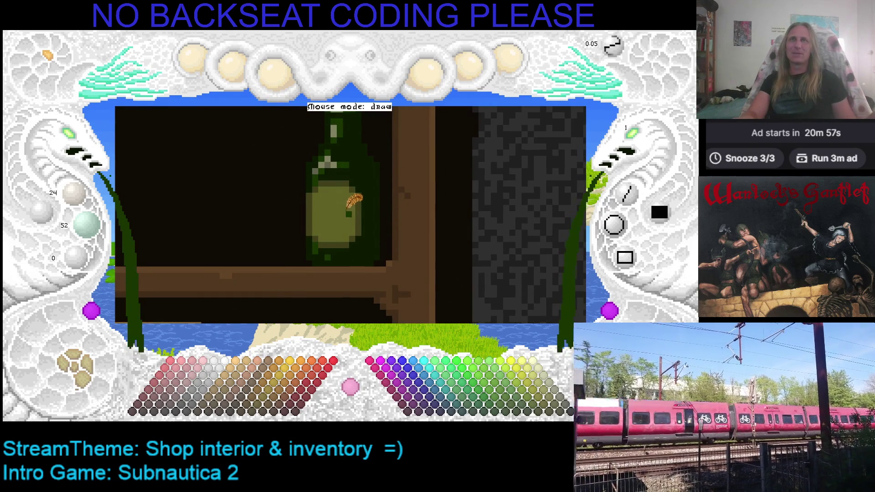
pyautogui.press('Up')
pyautogui.press('Right')
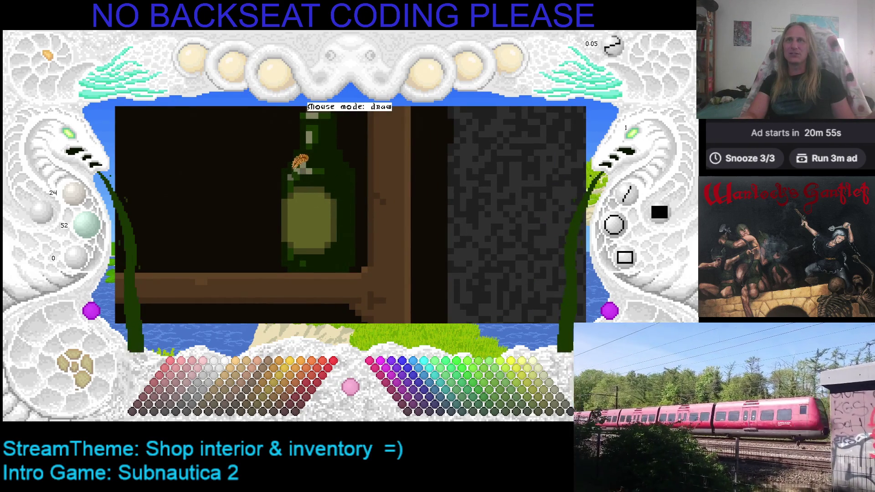
pyautogui.press('Left')
pyautogui.press('Down')
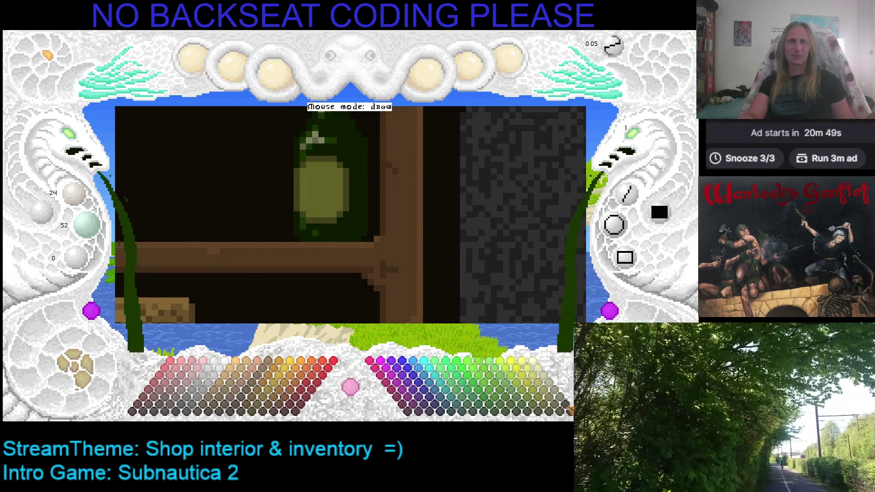
# Step: Choose a dark grey from the palette as the drawing colour
pyautogui.click(568, 405)
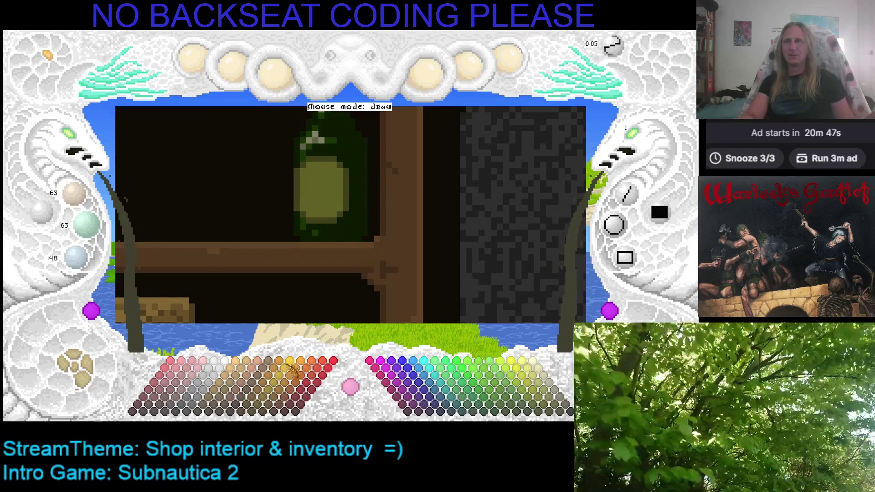
pyautogui.click(181, 414)
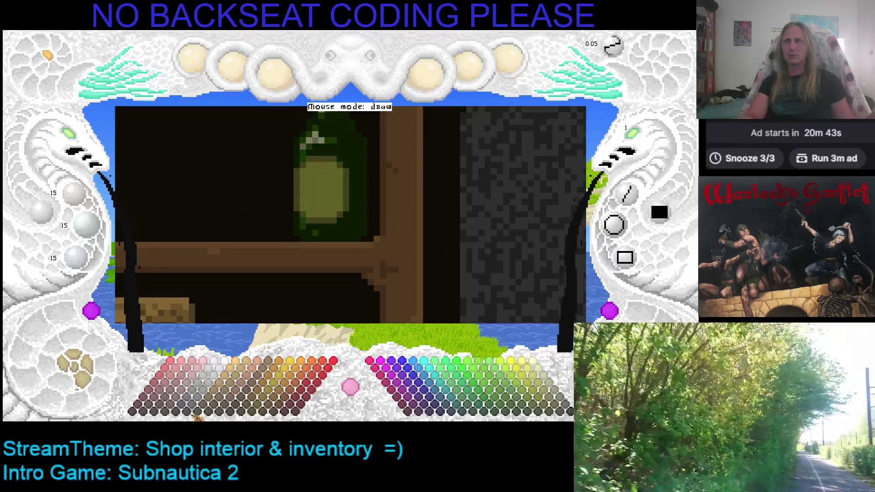
pyautogui.click(187, 413)
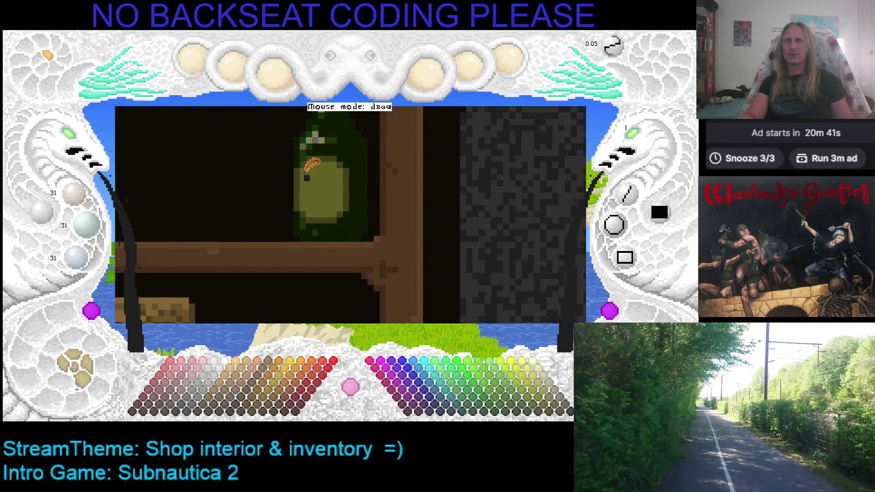
# Step: Draw two eye marks and a frowning mouth on the bottle's olive label, then save
pyautogui.moveTo(327, 177); pyautogui.dragTo(340, 183)
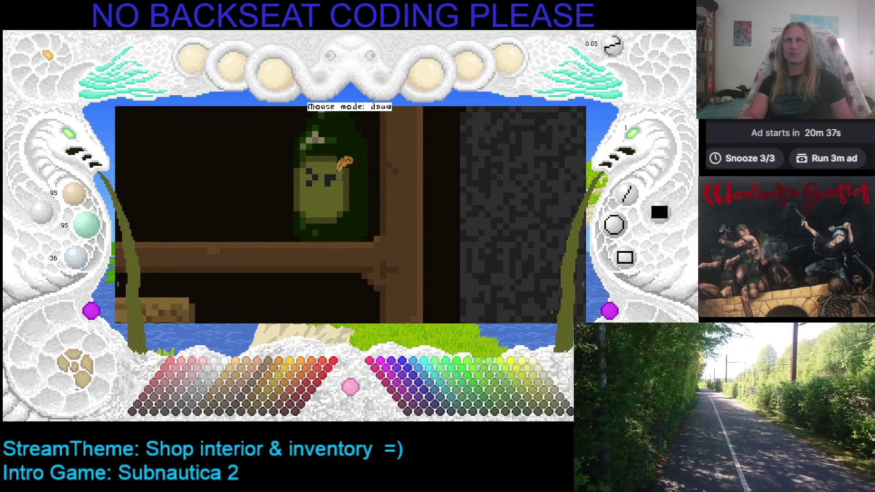
pyautogui.moveTo(311, 195); pyautogui.dragTo(335, 194)
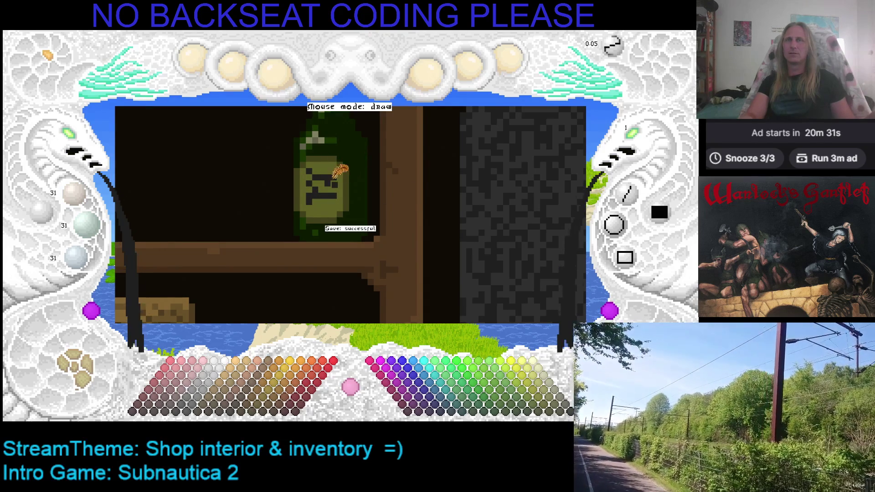
pyautogui.press('Left')
pyautogui.press('Up')
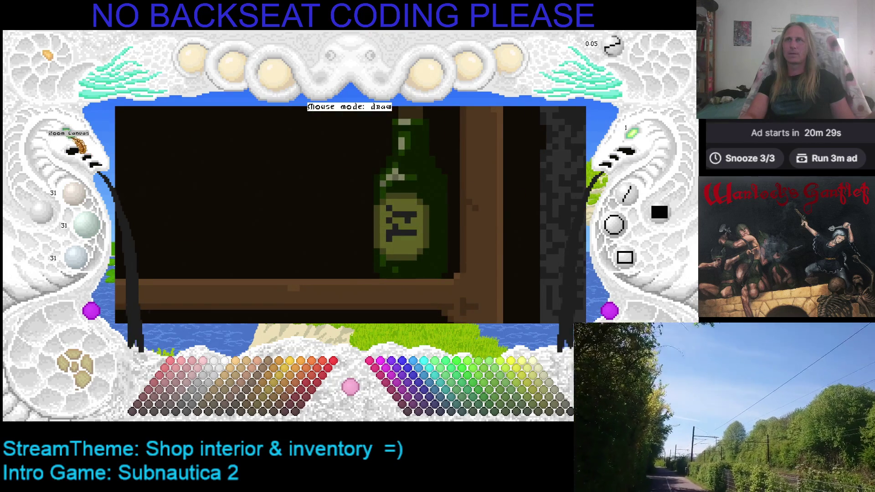
pyautogui.press('-')
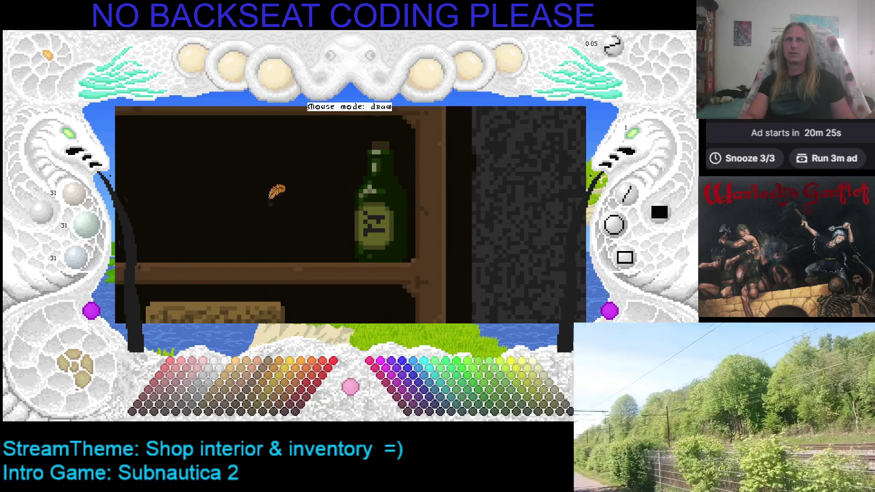
pyautogui.press('Right')
pyautogui.press('Down')
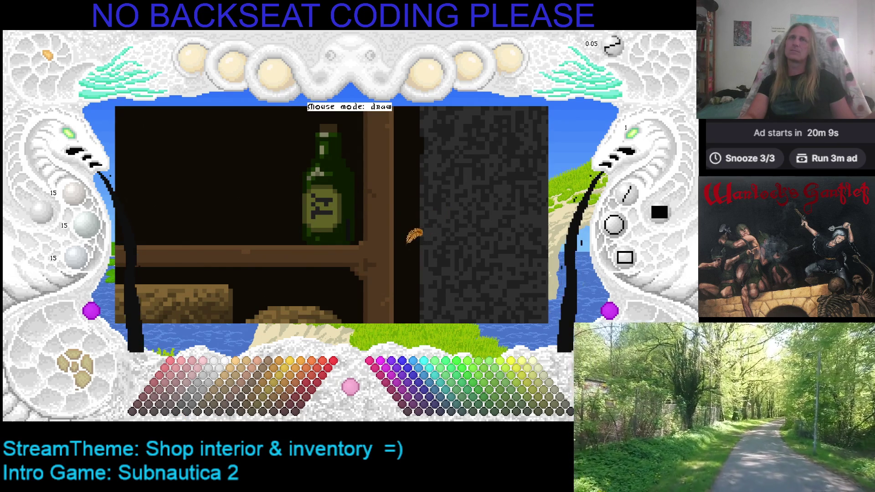
pyautogui.moveTo(417, 234); pyautogui.dragTo(336, 222)
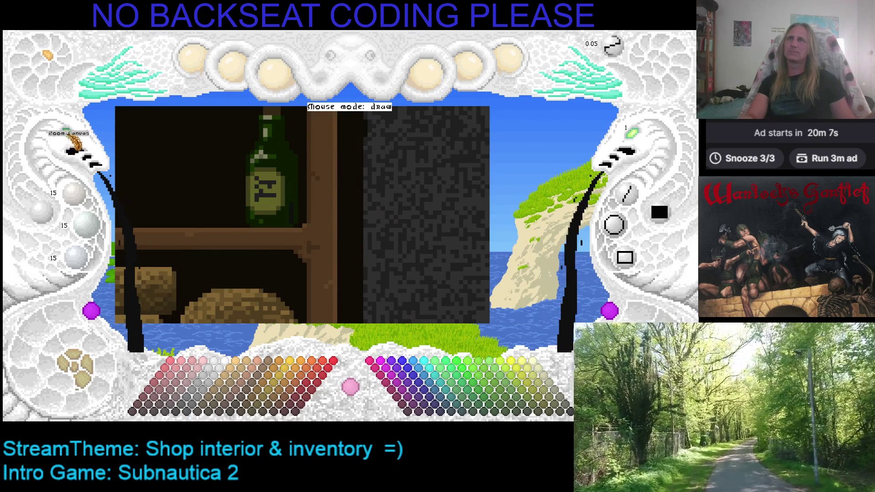
pyautogui.click(69, 135)
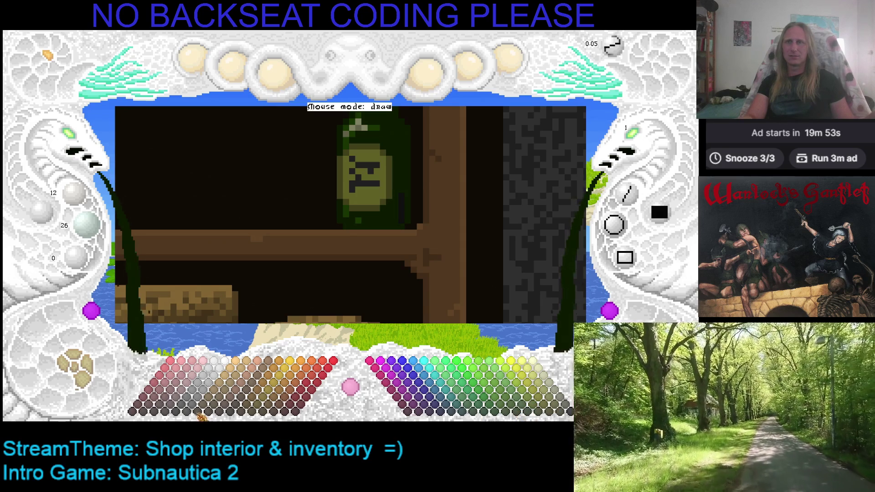
pyautogui.click(188, 413)
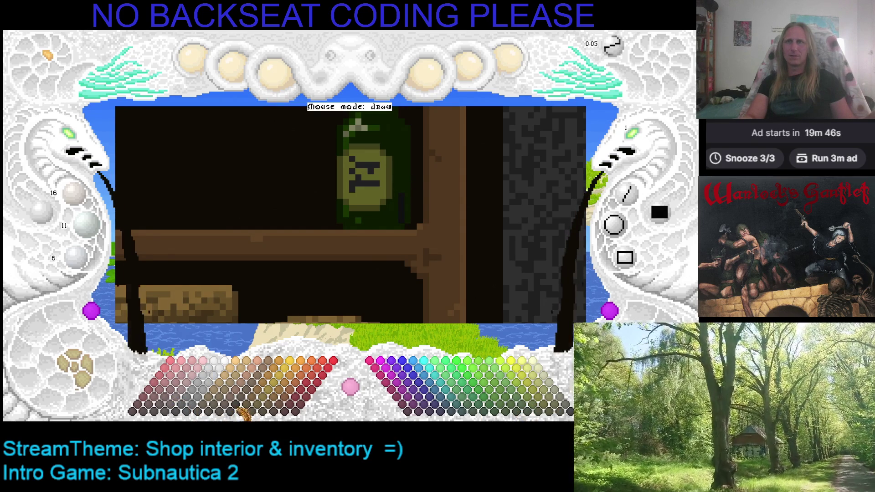
pyautogui.scroll(1, 242, 412)
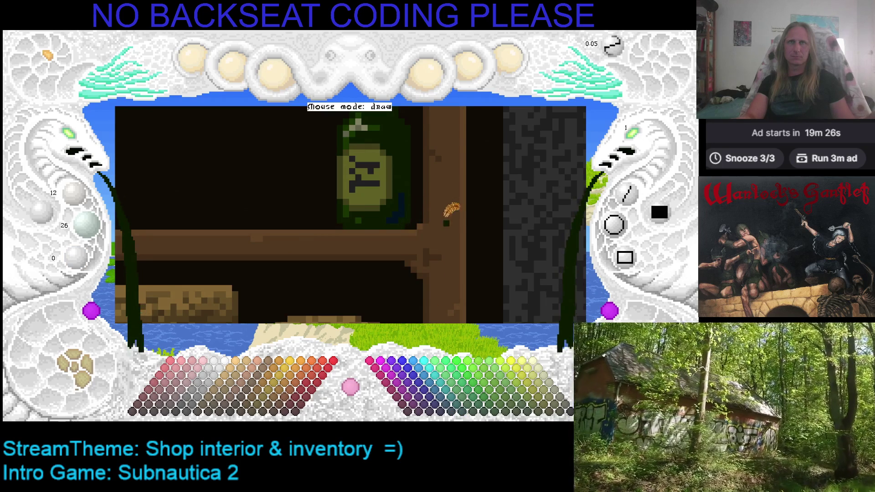
pyautogui.scroll(3, 414, 227)
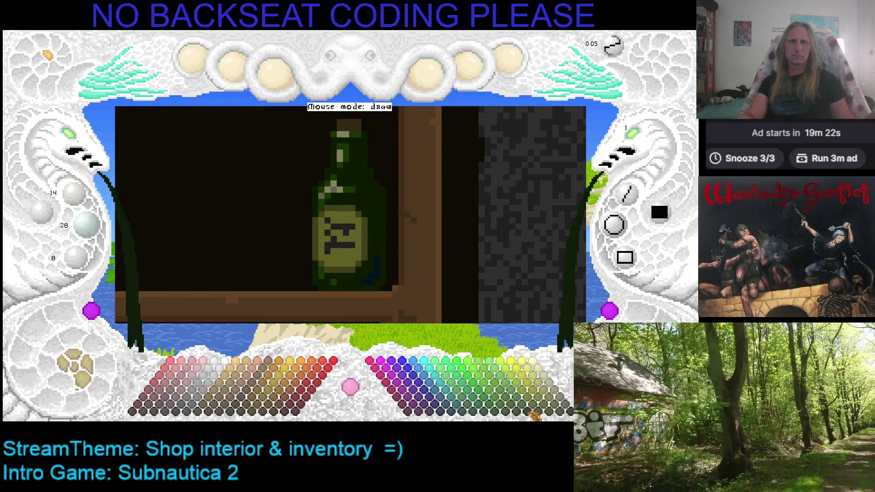
# Step: Sample the bottle's deep green (12, 32, 0) as the paint colour
pyautogui.scroll(-6, 292, 398)
pyautogui.click(184, 411)
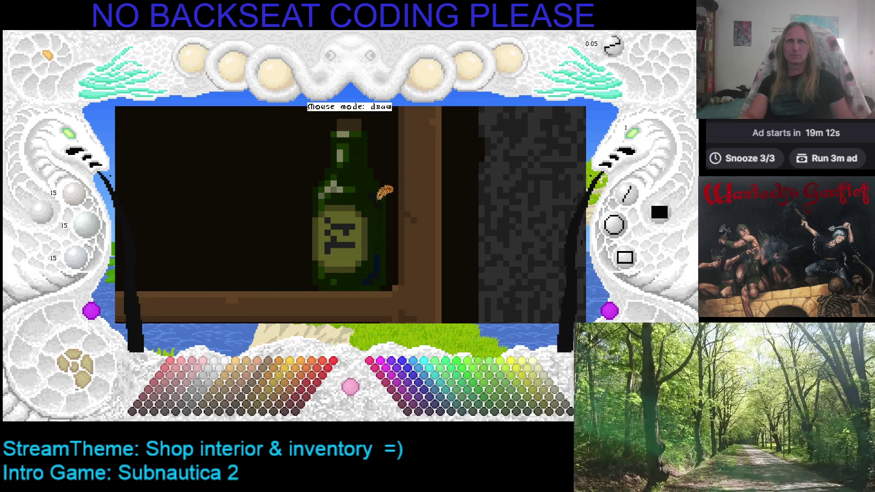
pyautogui.rightClick(372, 219)
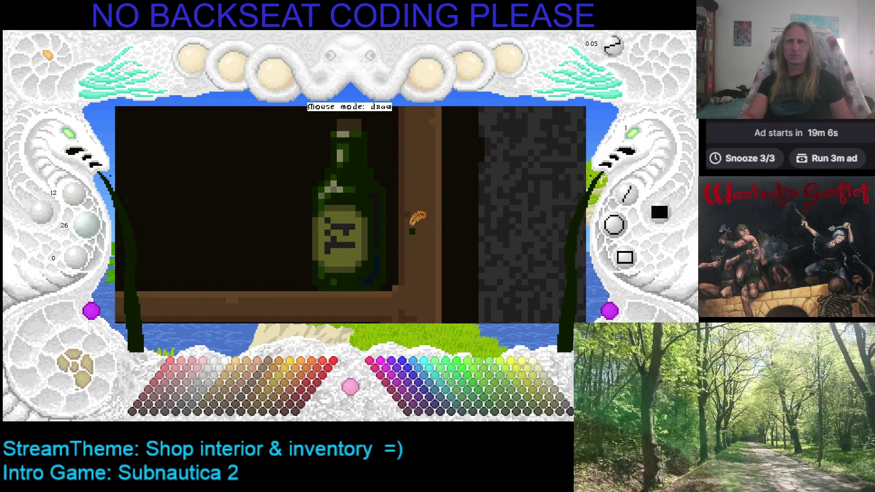
# Step: Dab a dark green pixel on the wooden post and pan the view to centre the bottle
pyautogui.moveTo(412, 225); pyautogui.dragTo(379, 207)
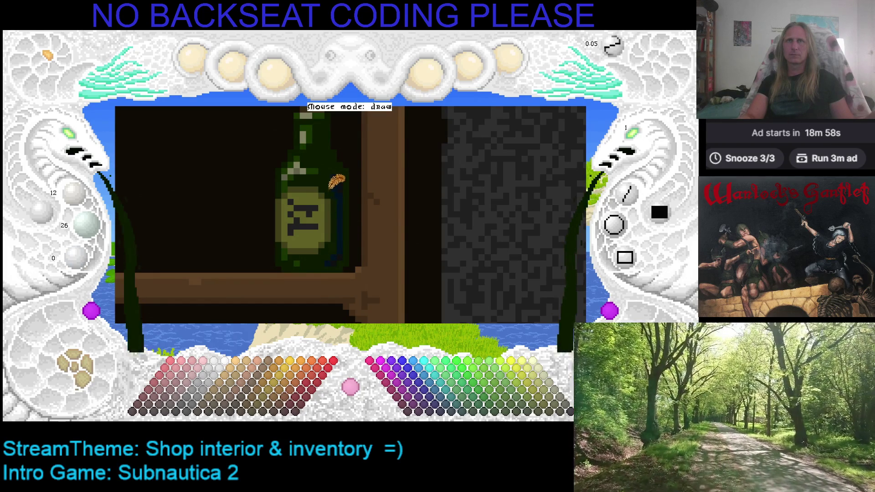
pyautogui.click(375, 197)
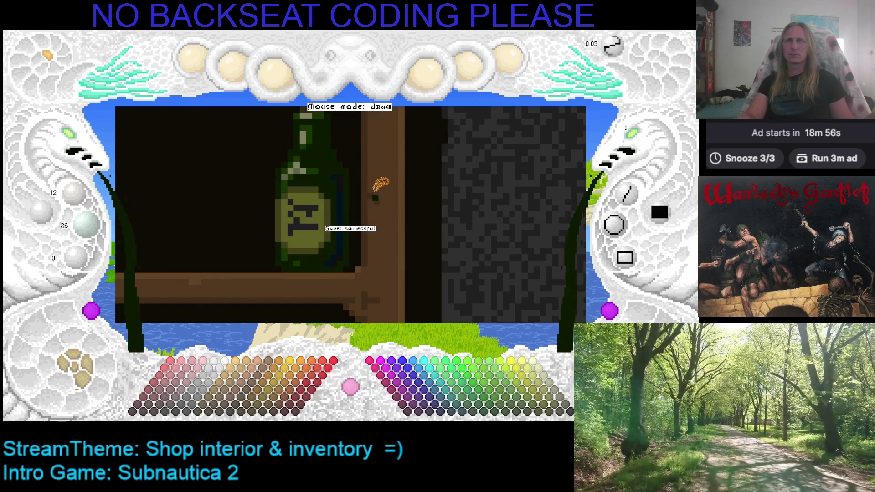
pyautogui.press('Left')
pyautogui.press('Down')
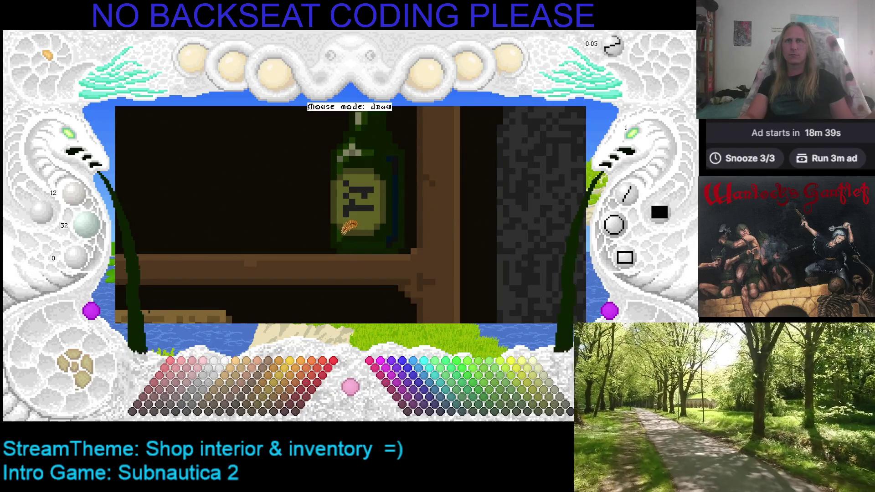
# Step: Pan right and down until the bottle's top and cork show, then dab the post
pyautogui.scroll(3, 389, 179)
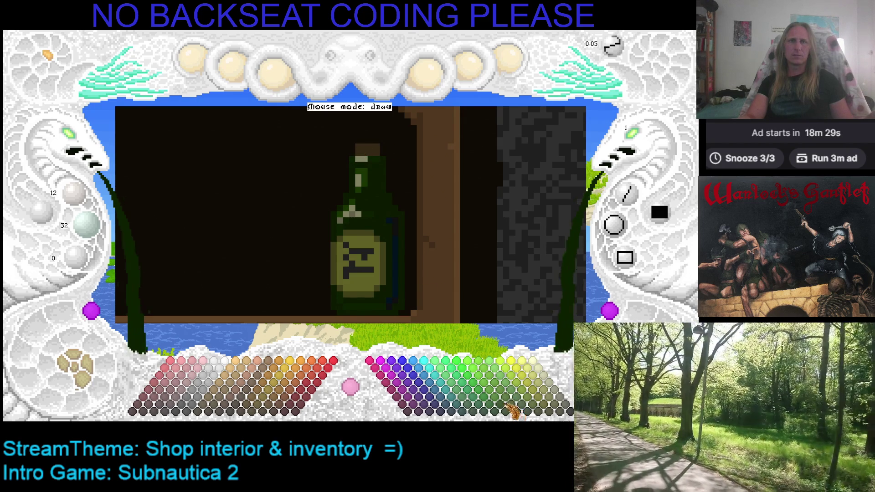
pyautogui.scroll(1, 511, 408)
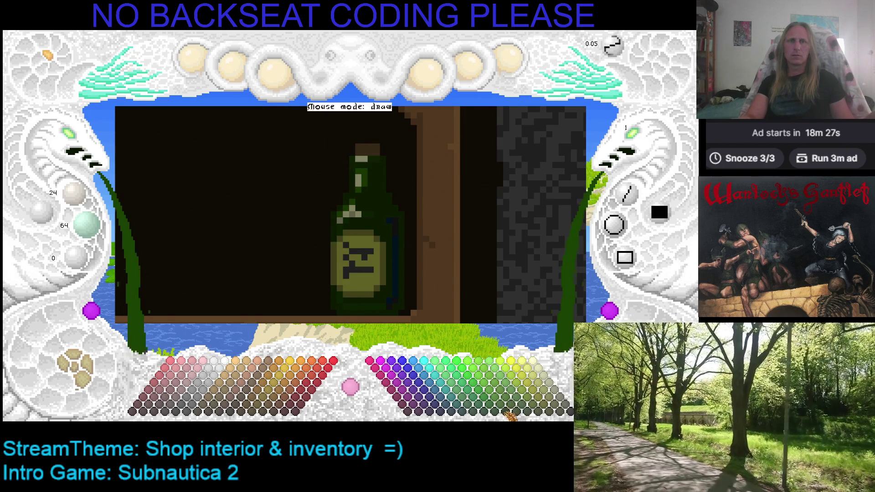
pyautogui.scroll(-1, 510, 414)
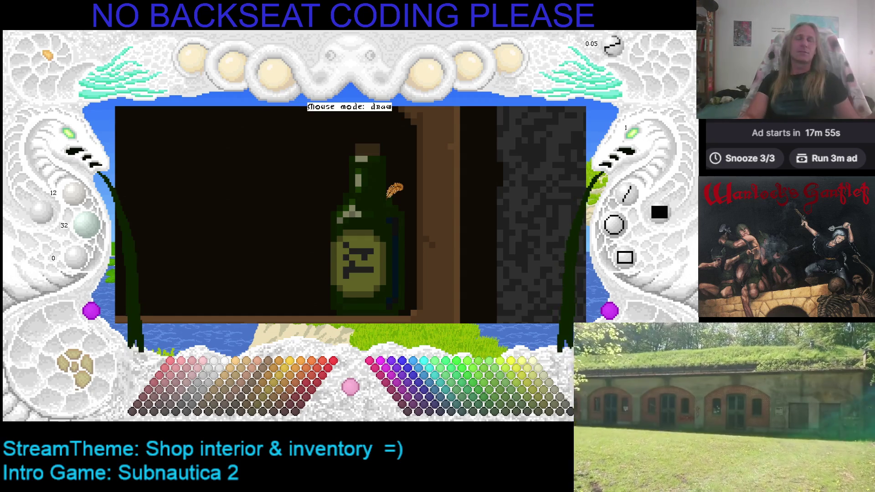
pyautogui.press('Right')
pyautogui.press('Down')
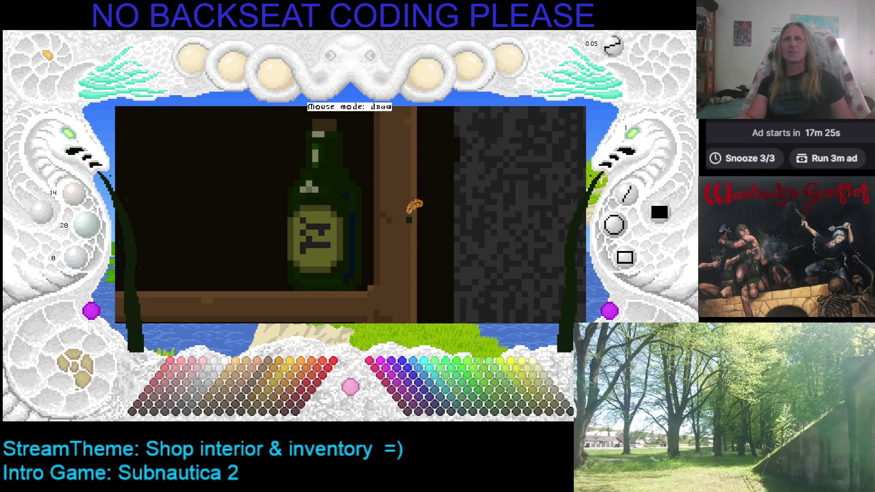
pyautogui.click(404, 225)
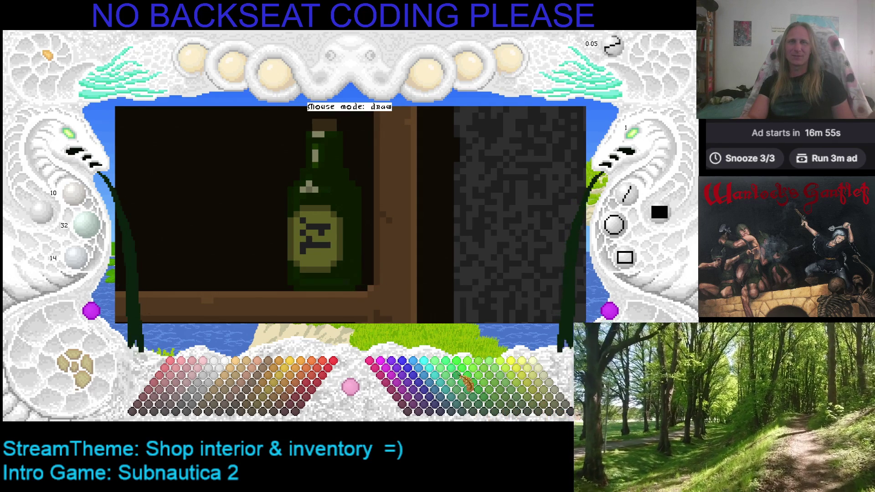
# Step: Choose the dark olive green swatch in the palette's bottom row for shading
pyautogui.click(519, 413)
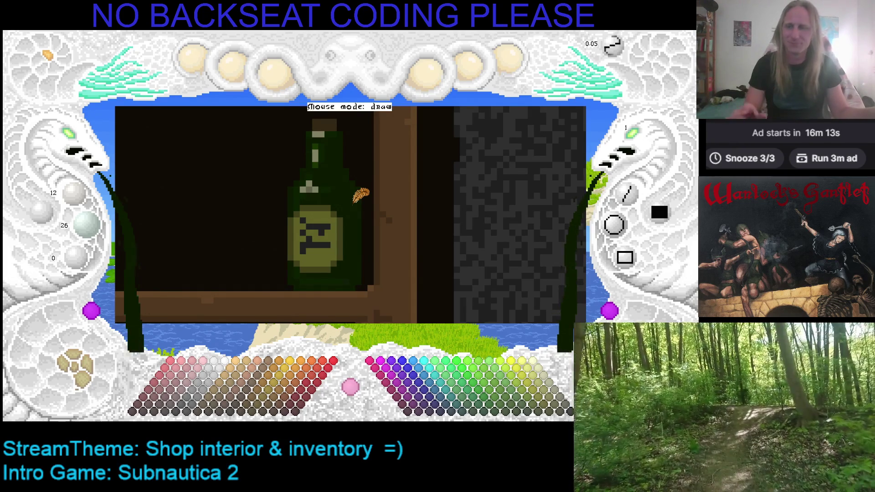
# Step: Undo the stray green pixel on the post and sample the bottle's green
pyautogui.scroll(-1, 345, 201)
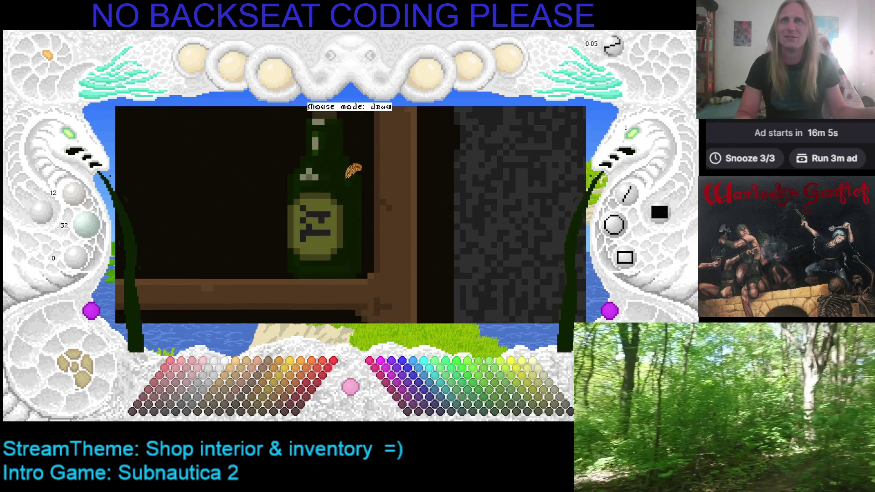
pyautogui.scroll(3, 345, 200)
pyautogui.scroll(-3, 345, 200)
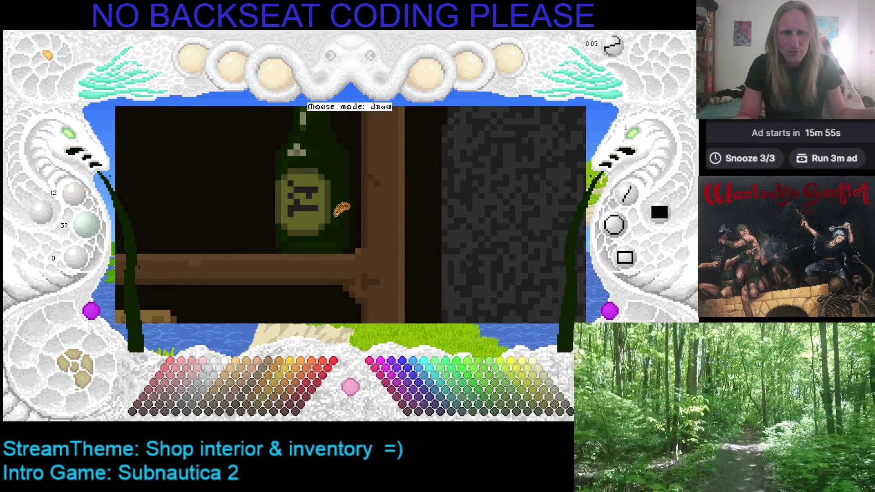
pyautogui.click(370, 233)
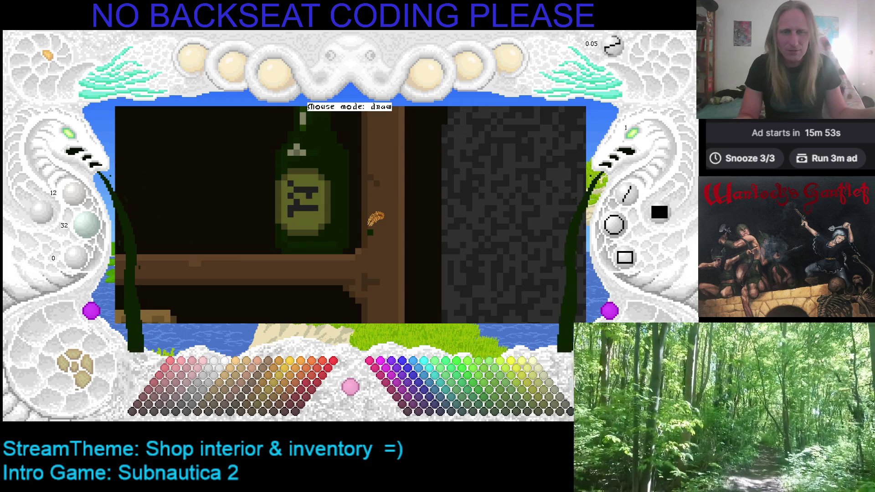
pyautogui.hotkey('ctrl', 'z')
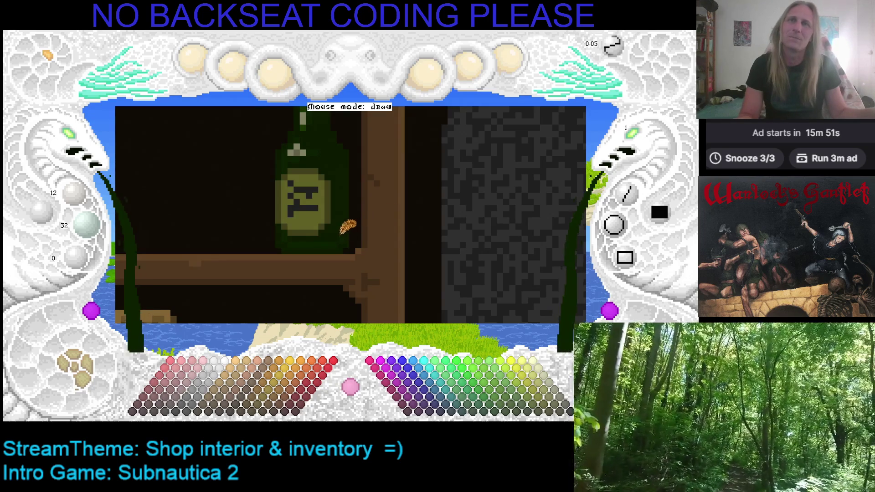
pyautogui.rightClick(341, 235)
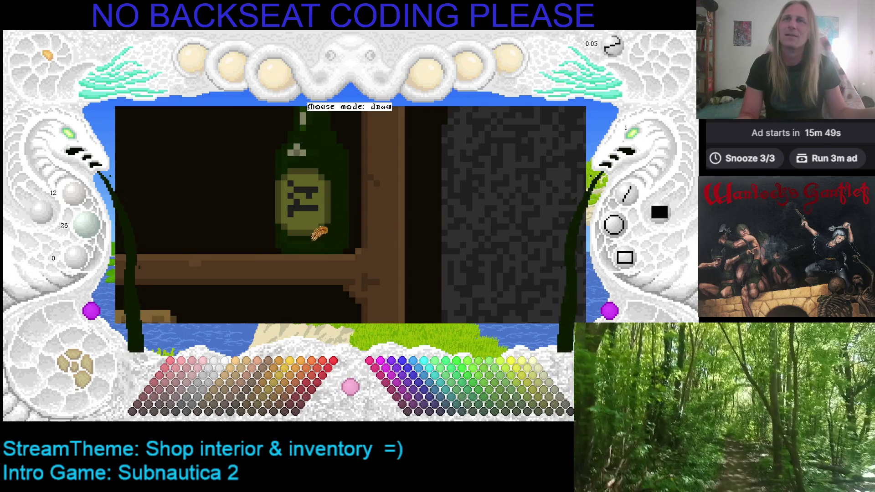
pyautogui.rightClick(318, 232)
# Step: Zoom in closer on the green bottle
pyautogui.scroll(1, 344, 205)
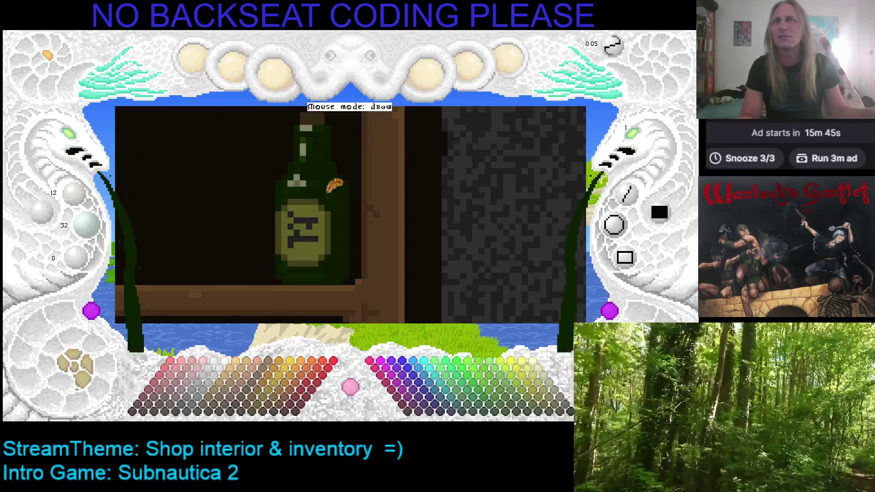
pyautogui.scroll(1, 335, 180)
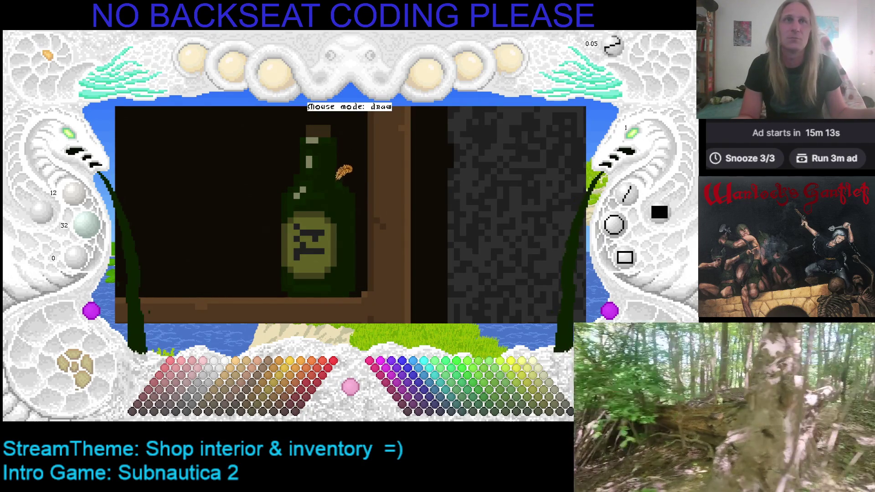
pyautogui.scroll(-3, 339, 198)
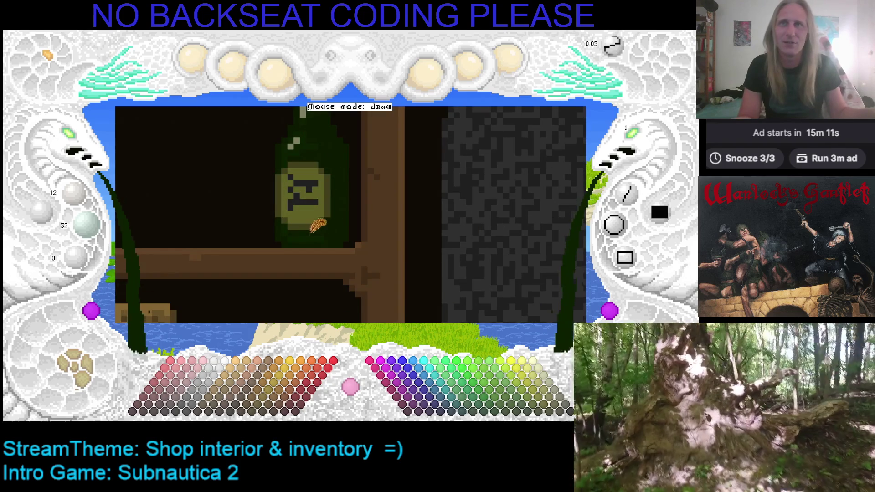
pyautogui.scroll(2, 328, 174)
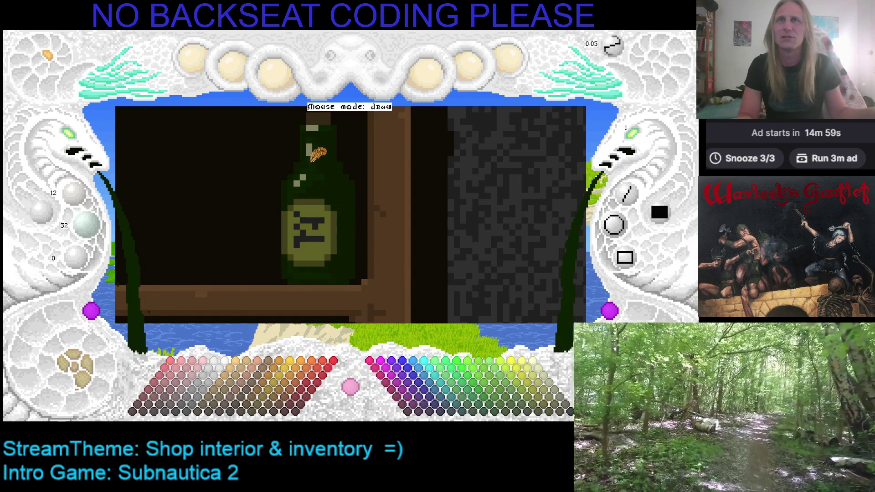
pyautogui.scroll(2, 340, 187)
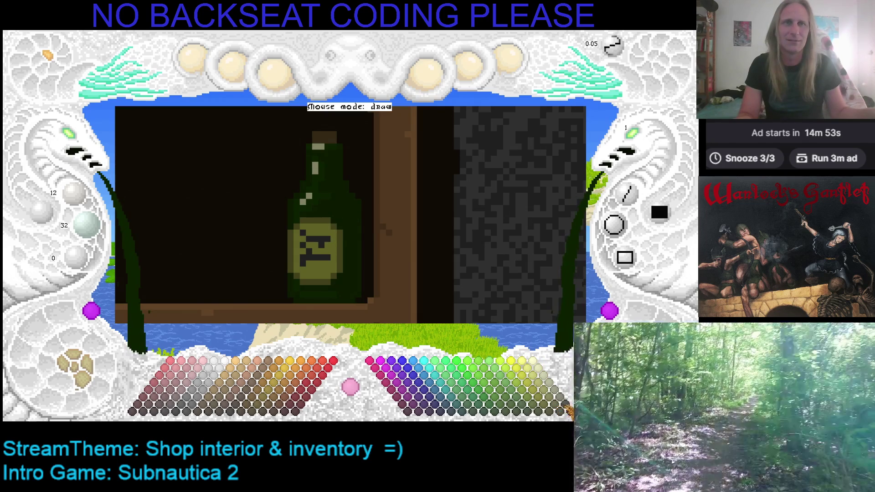
# Step: Reframe the canvas to a narrower shelf-and-bottle view, save, and pick a pale greyish-tan colour
pyautogui.click(567, 408)
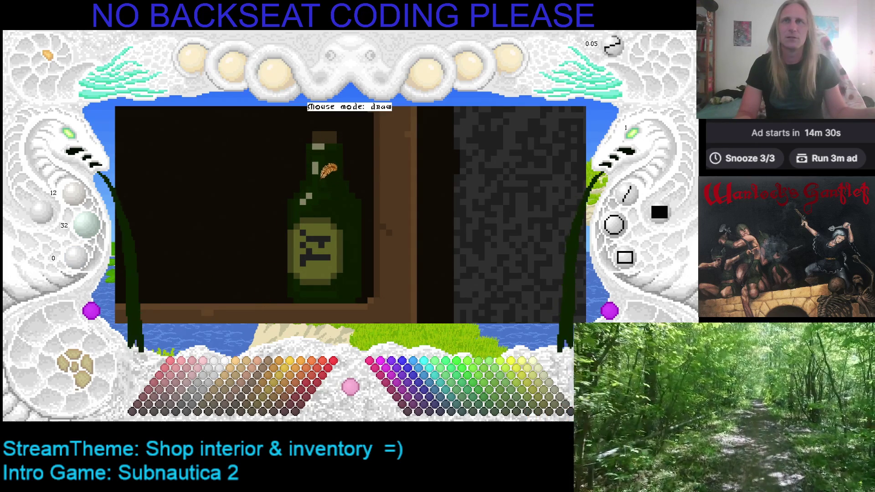
pyautogui.click(67, 137)
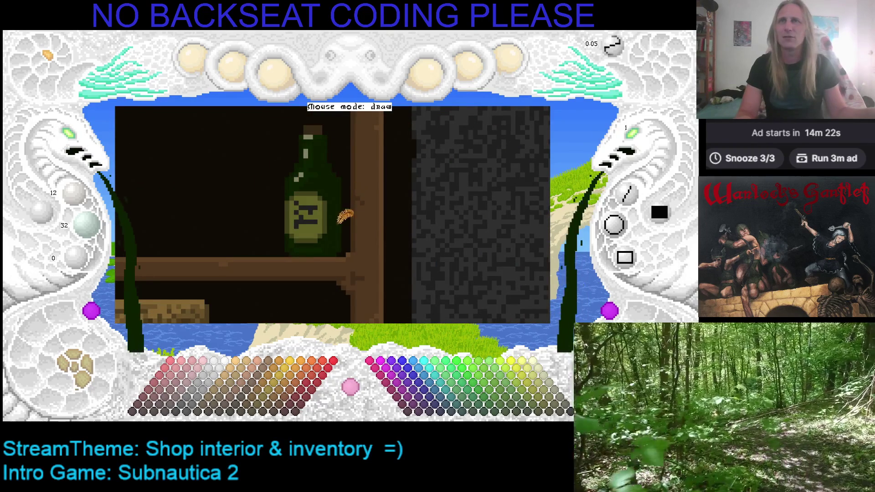
pyautogui.hotkey('ctrl', 's')
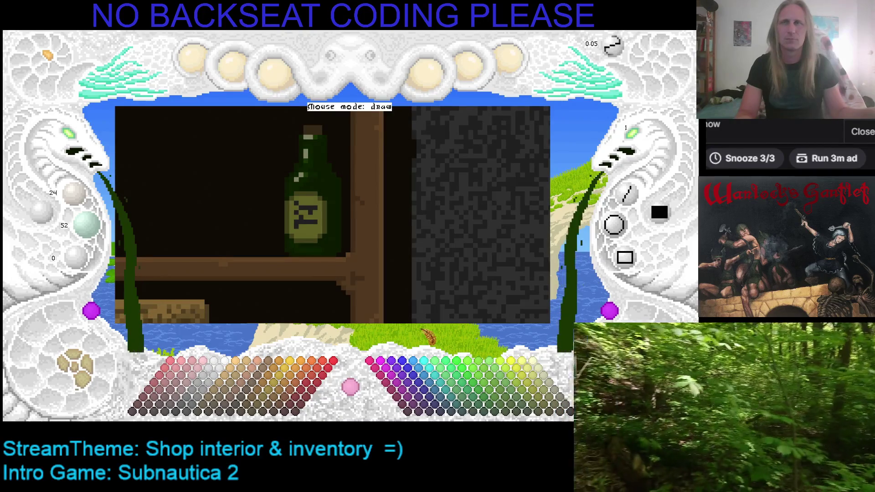
pyautogui.click(567, 407)
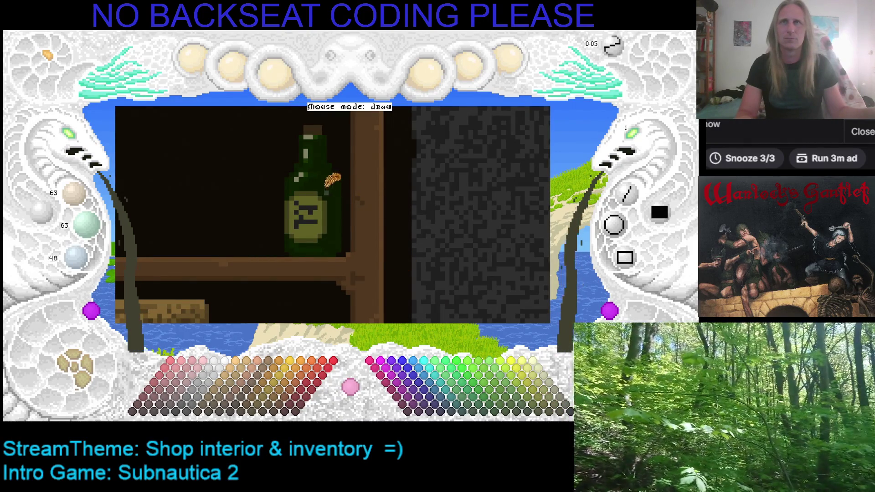
# Step: Sample the bottle's deep green (12, 32, 0) back as the paint colour
pyautogui.rightClick(315, 165)
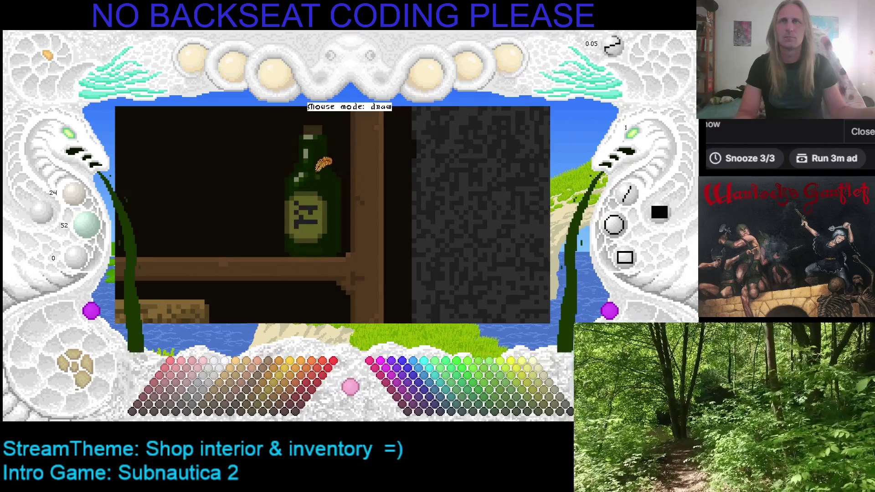
pyautogui.rightClick(304, 171)
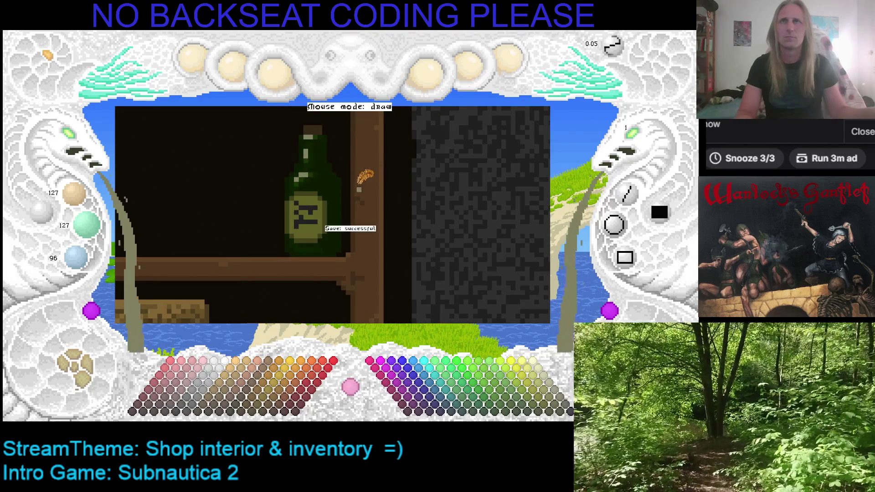
pyautogui.rightClick(309, 167)
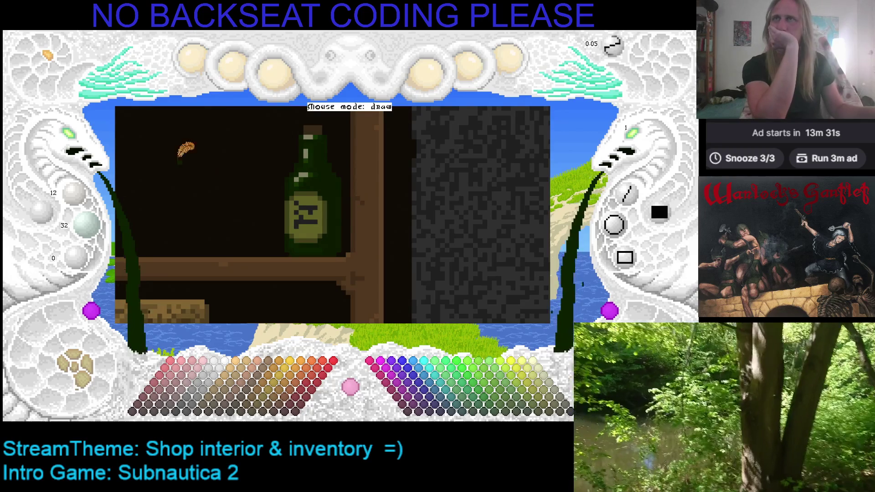
# Step: Zoom out to show the carved shelf top, then quit the paint program
pyautogui.click(75, 136)
pyautogui.click(75, 136)
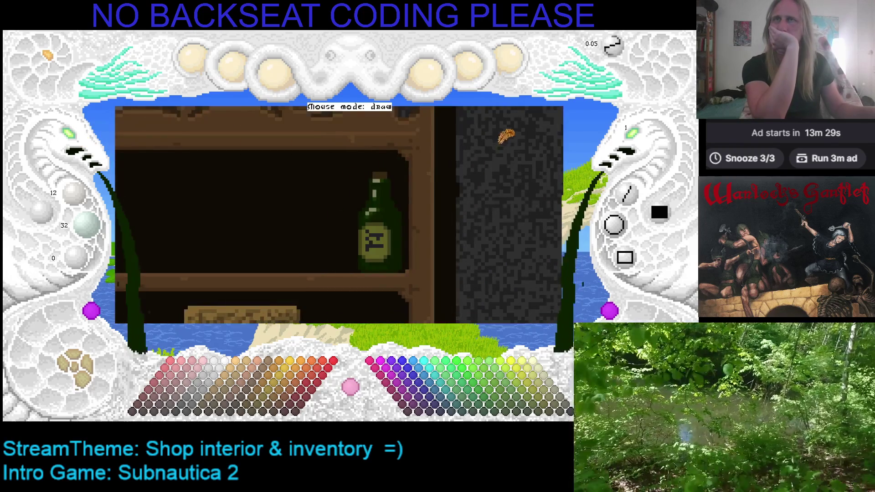
pyautogui.click(76, 137)
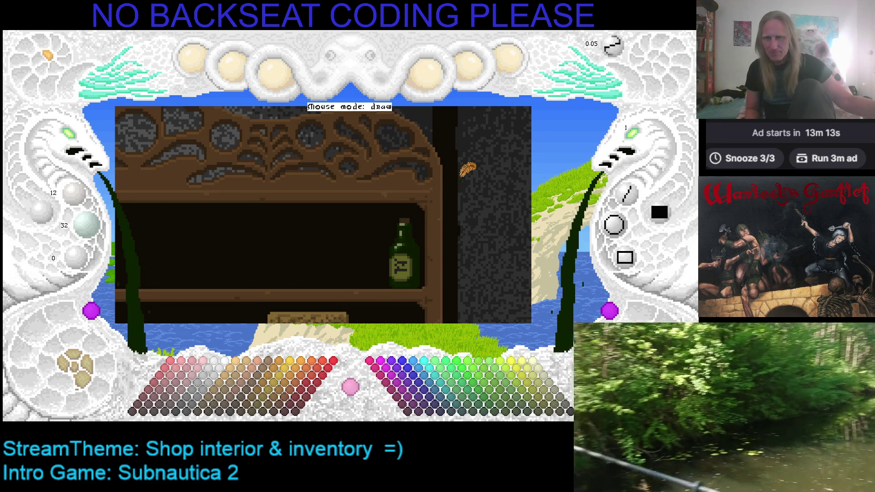
pyautogui.press('Escape')
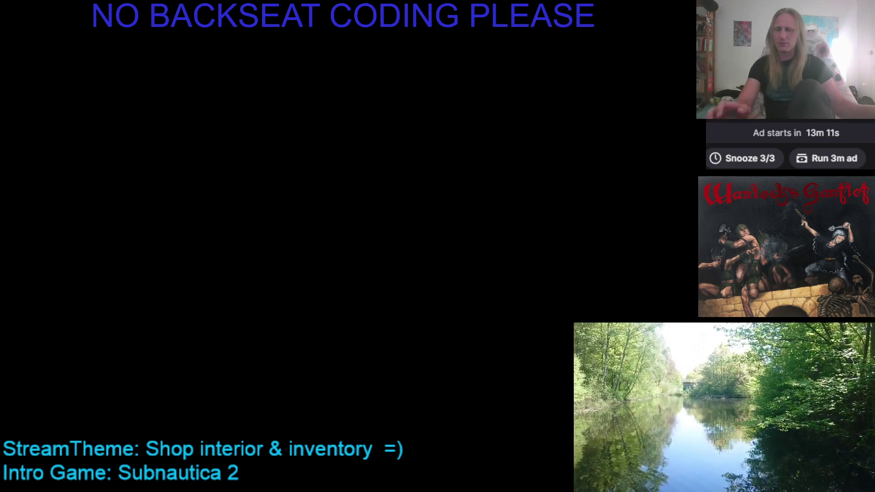
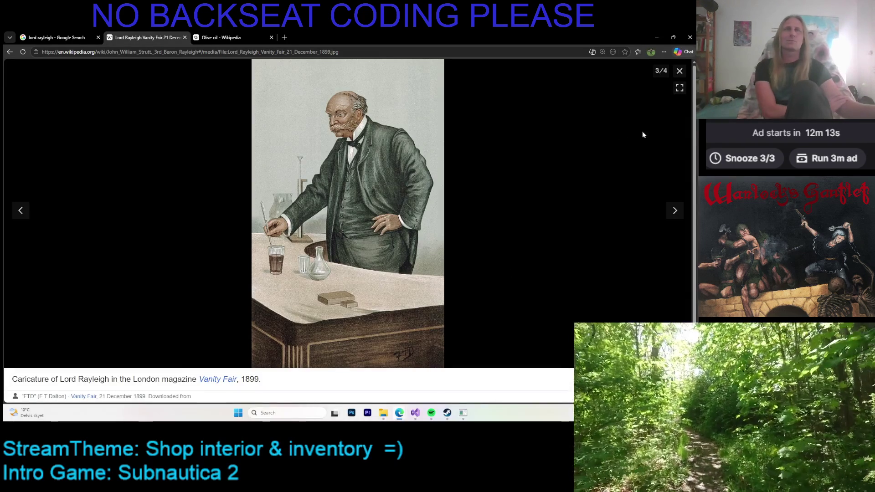
# Step: Close the Lord Rayleigh caricature viewer and return to the 'lord rayleigh' Google Search tab
pyautogui.click(681, 75)
pyautogui.scroll(-10, 532, 206)
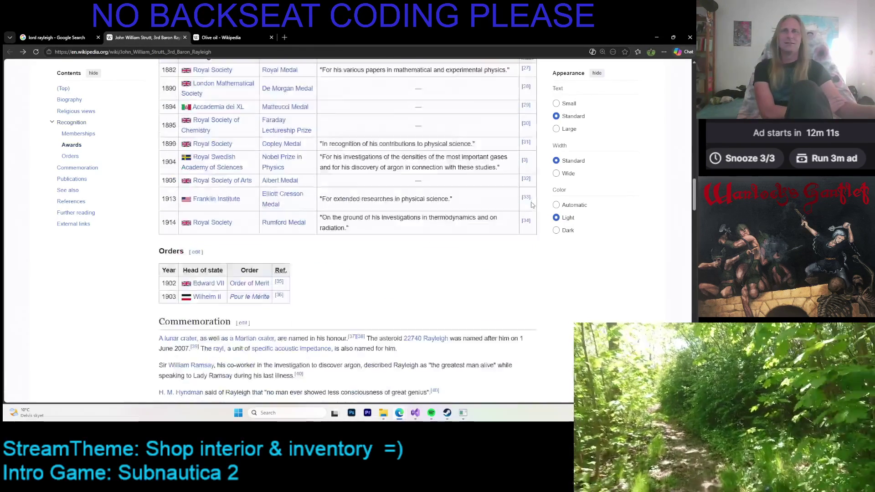
pyautogui.scroll(12, 531, 205)
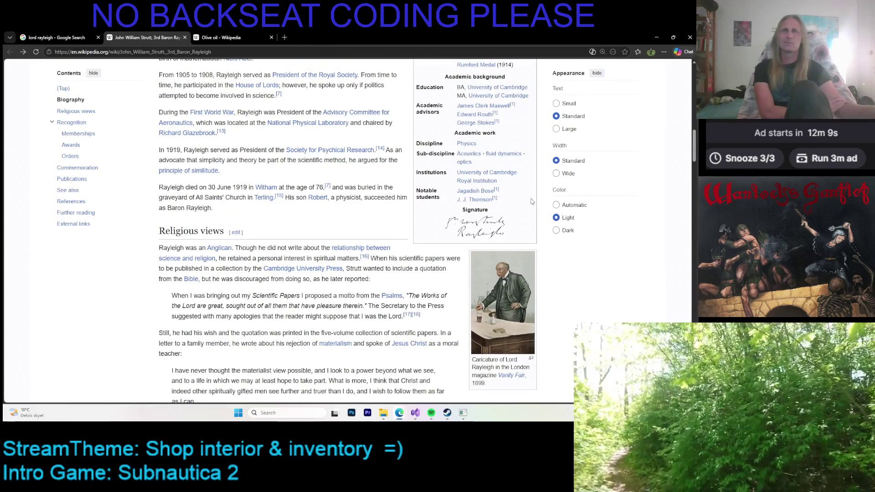
pyautogui.scroll(15, 503, 208)
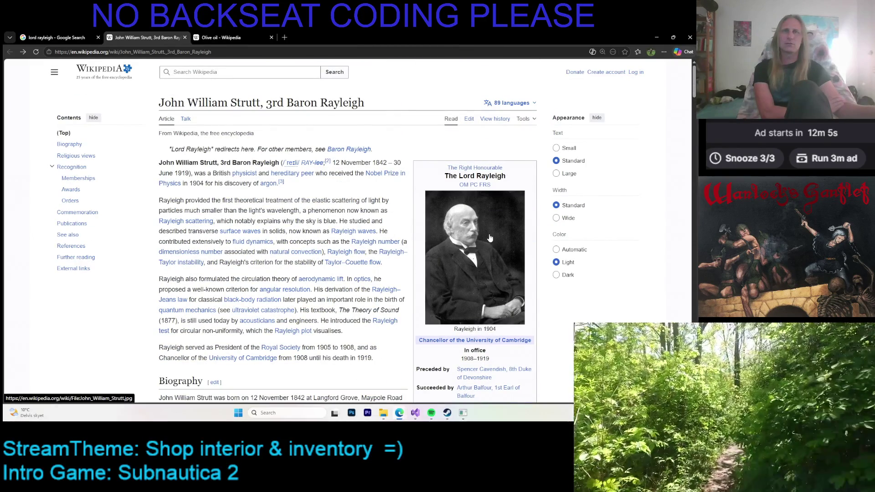
pyautogui.click(57, 37)
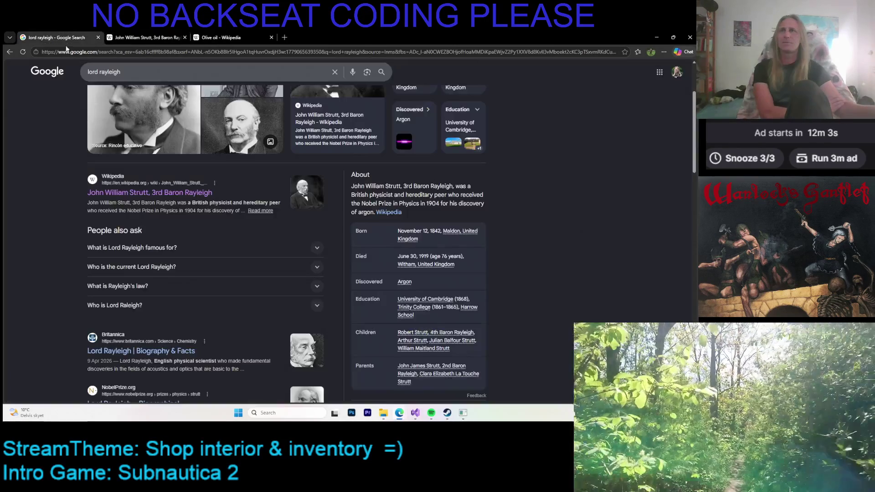
# Step: Search Google for 'john william strutt lord rayleigh portrait'
pyautogui.scroll(3, 168, 160)
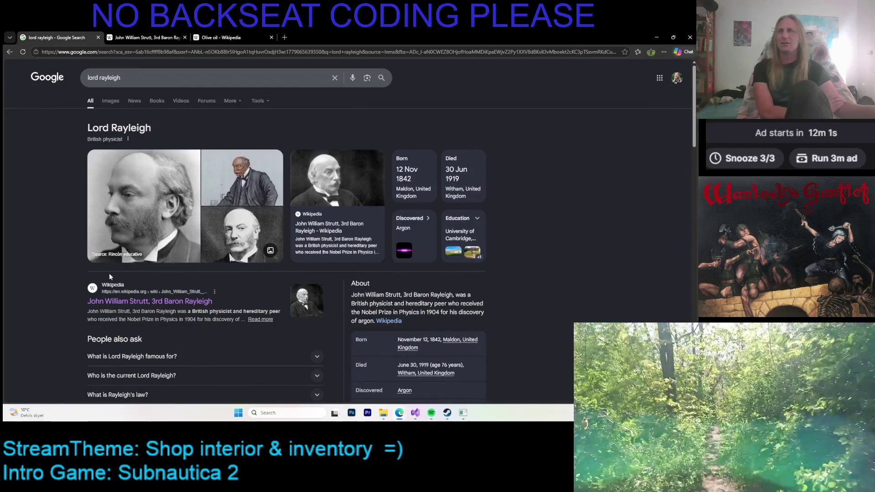
pyautogui.click(134, 78)
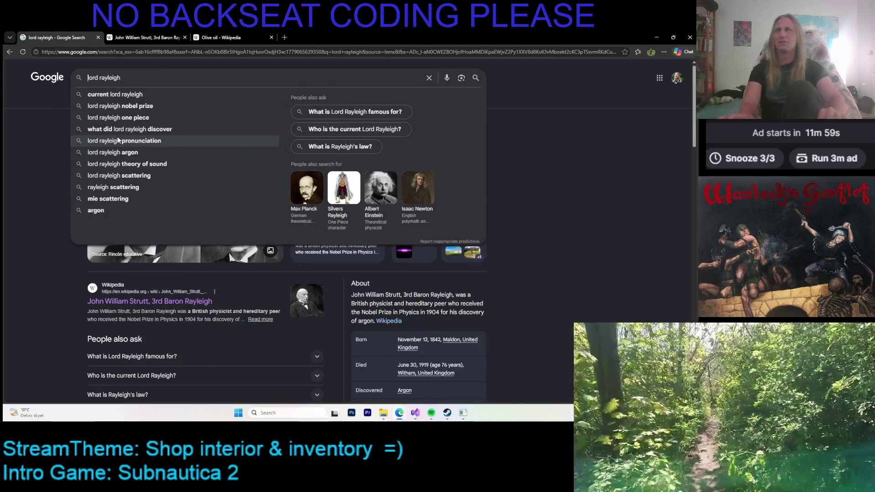
pyautogui.write('john william')
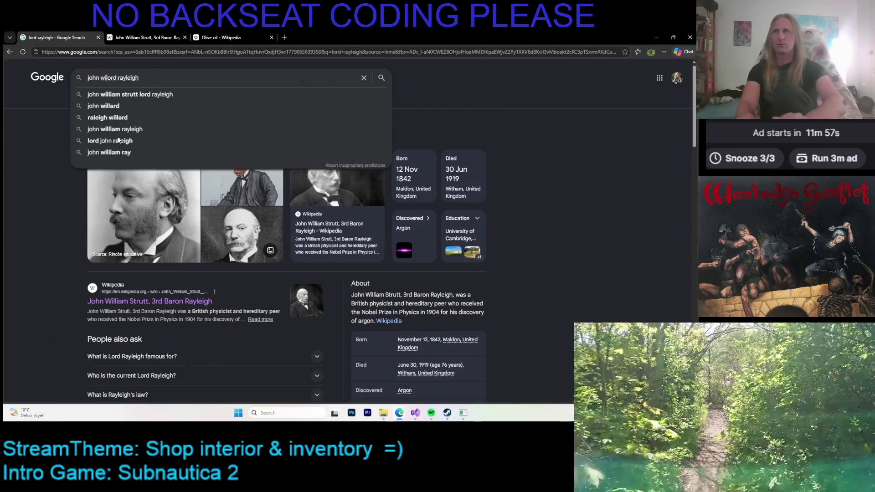
pyautogui.press('Down')
pyautogui.press('Return')
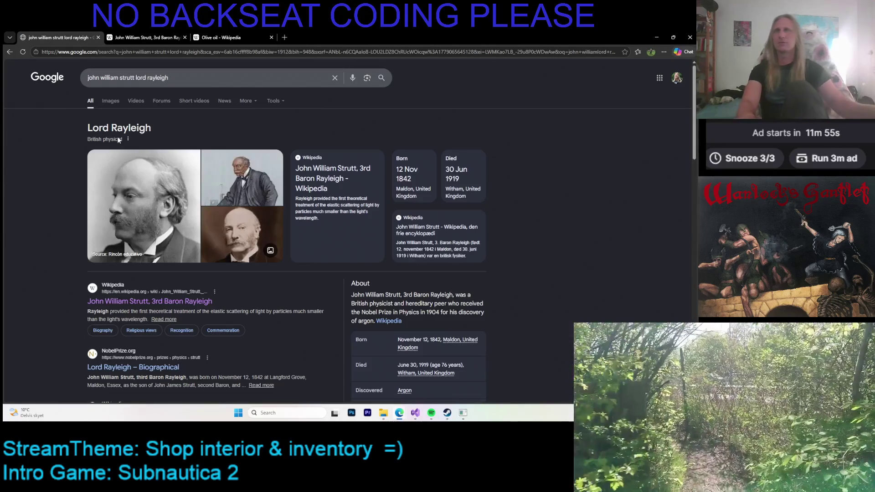
pyautogui.click(175, 81)
pyautogui.write('port')
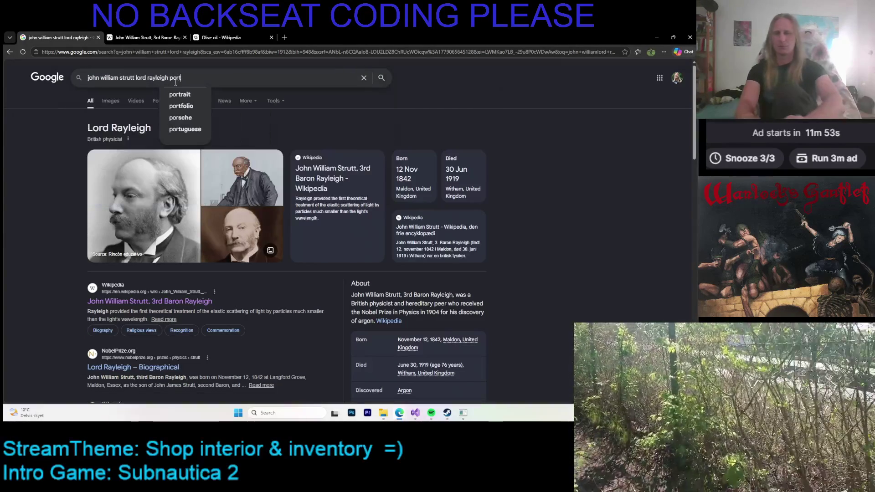
pyautogui.write('rait')
pyautogui.press('Return')
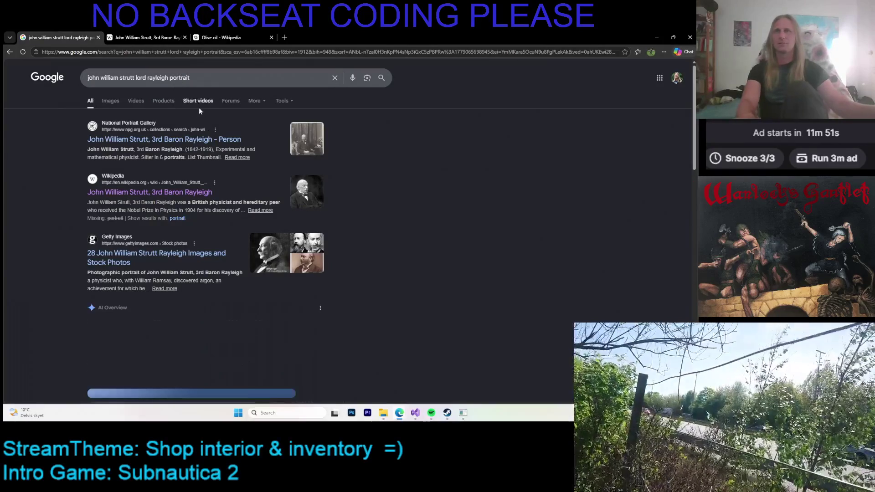
# Step: In image results, preview the MacTutor portrait, then the Royal Society painted portrait
pyautogui.click(122, 103)
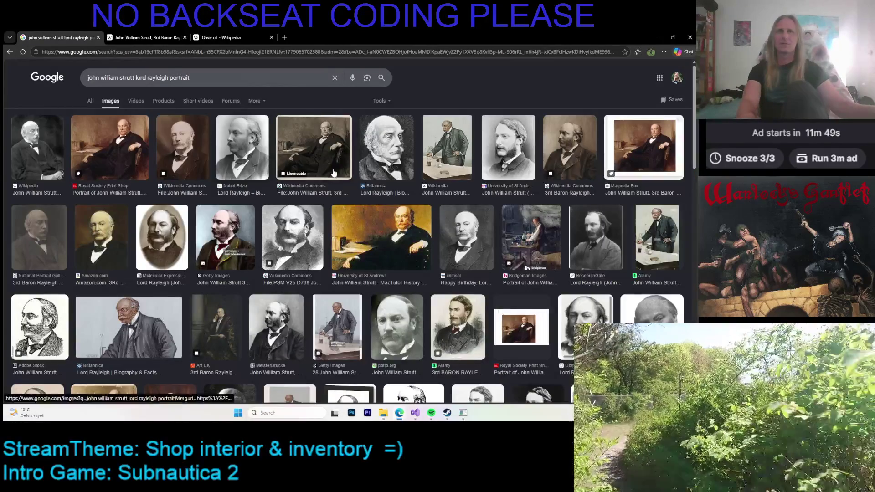
pyautogui.click(369, 217)
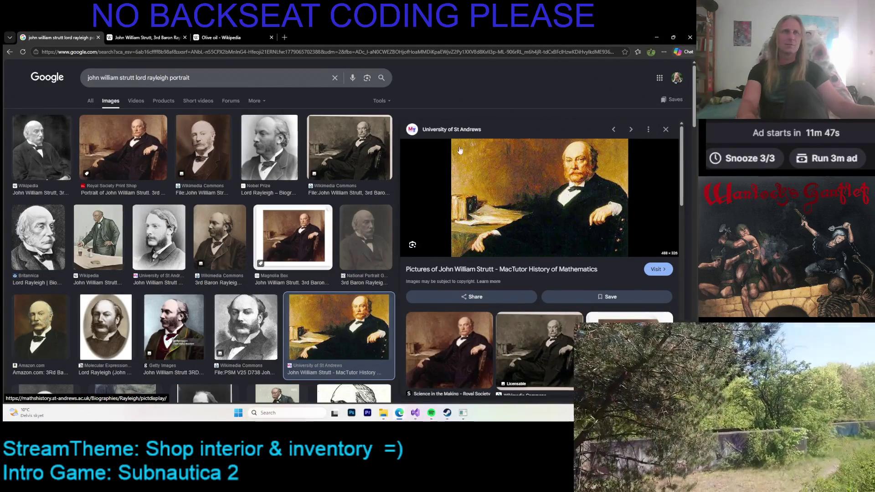
pyautogui.scroll(-1, 468, 111)
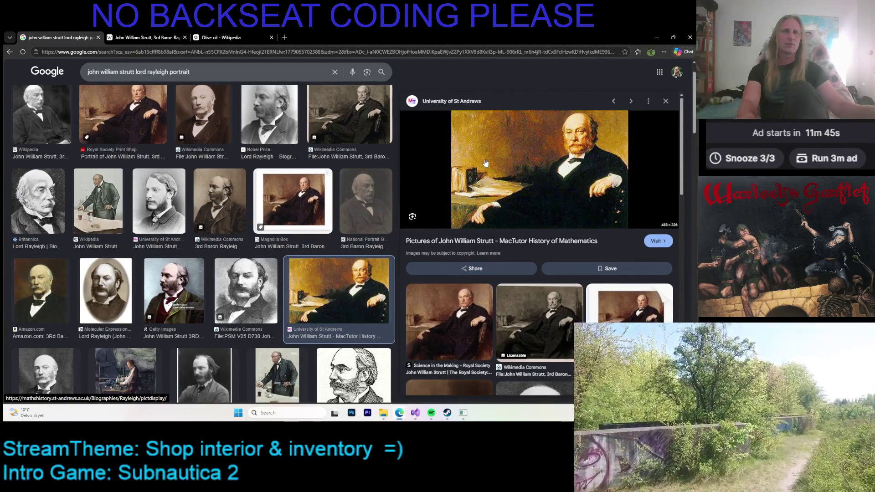
pyautogui.scroll(-2, 485, 163)
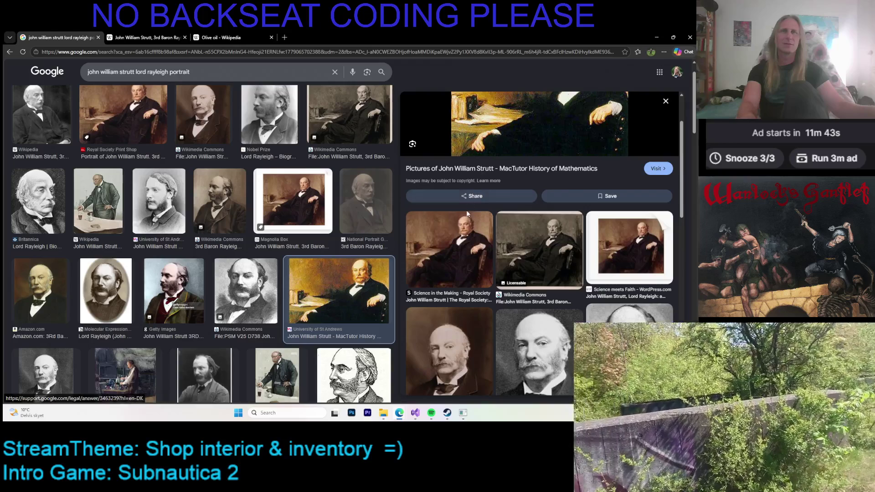
pyautogui.scroll(2, 474, 197)
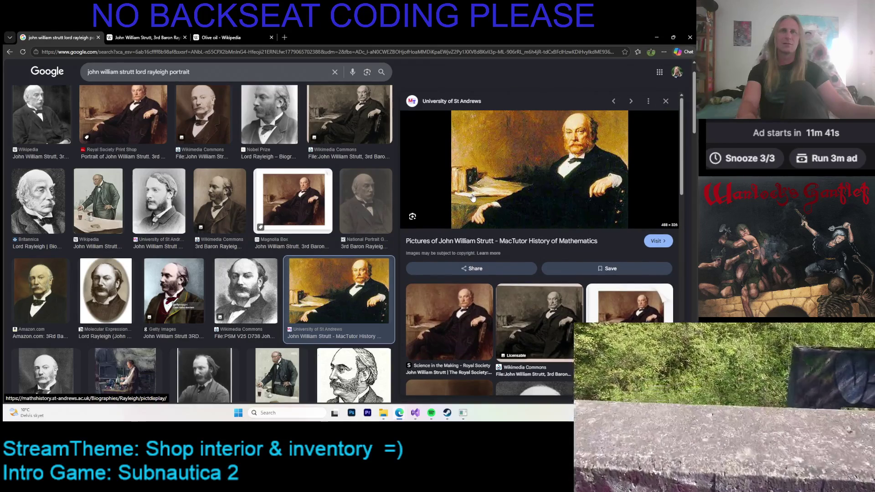
pyautogui.scroll(-2, 505, 191)
pyautogui.scroll(-2, 505, 191)
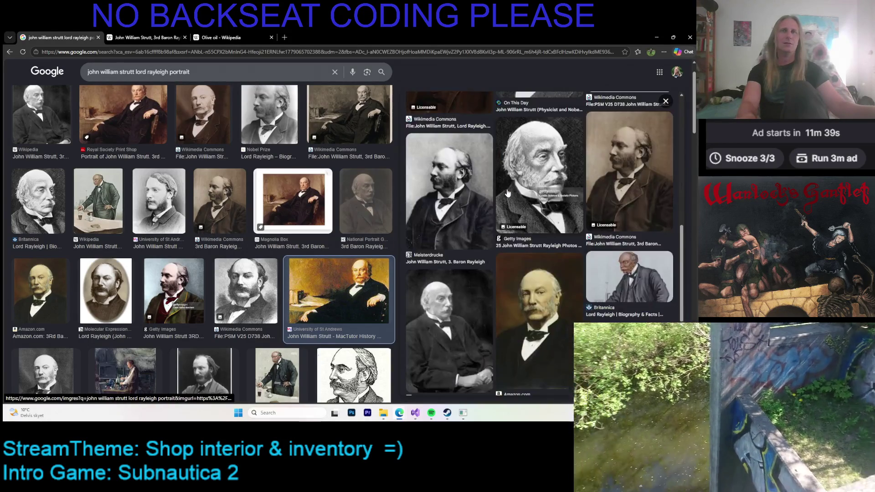
pyautogui.scroll(5, 506, 186)
pyautogui.click(447, 245)
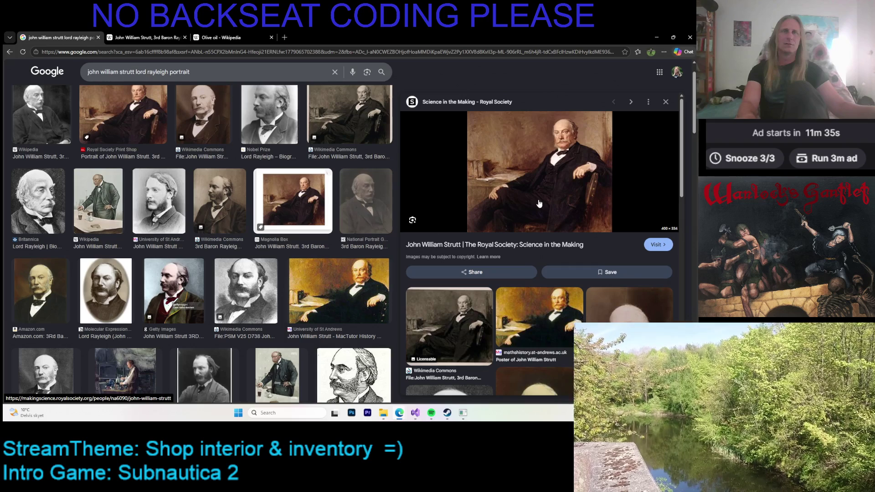
# Step: Open the Royal Society Science in the Making source page in a new tab and view it
pyautogui.rightClick(448, 245)
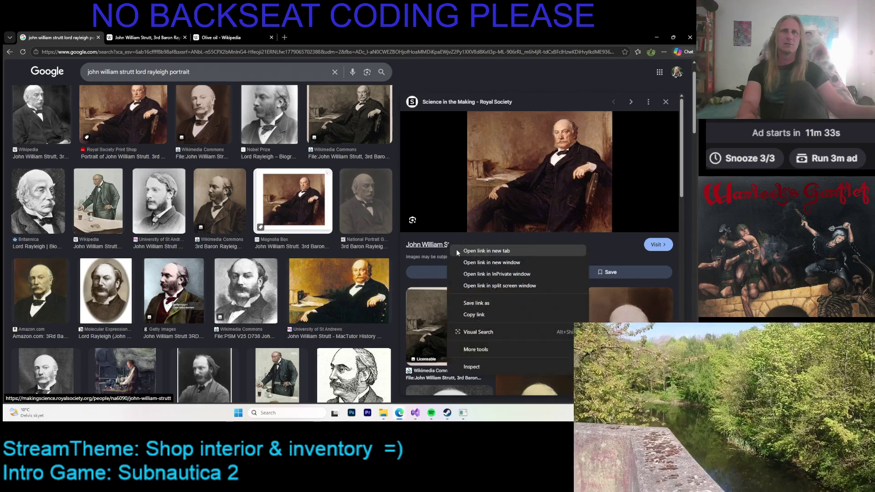
pyautogui.click(474, 251)
pyautogui.scroll(-5, 490, 216)
pyautogui.scroll(-5, 490, 215)
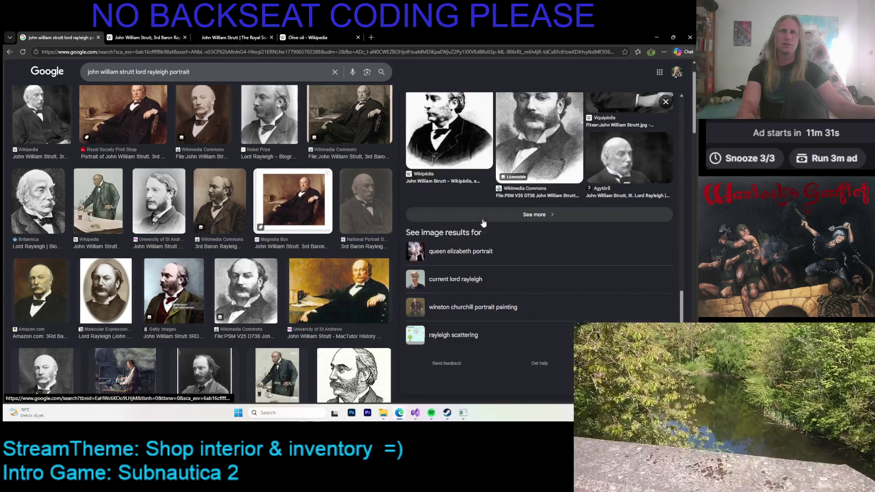
pyautogui.scroll(3, 475, 217)
pyautogui.scroll(5, 475, 216)
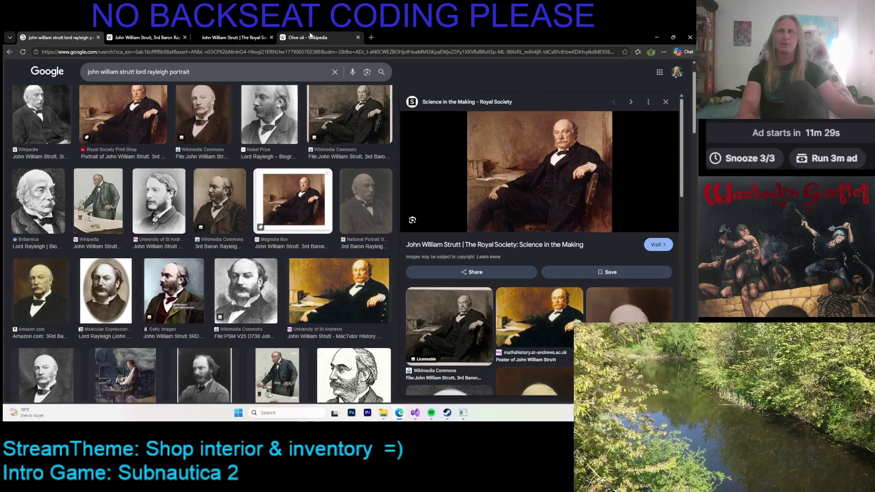
pyautogui.click(215, 33)
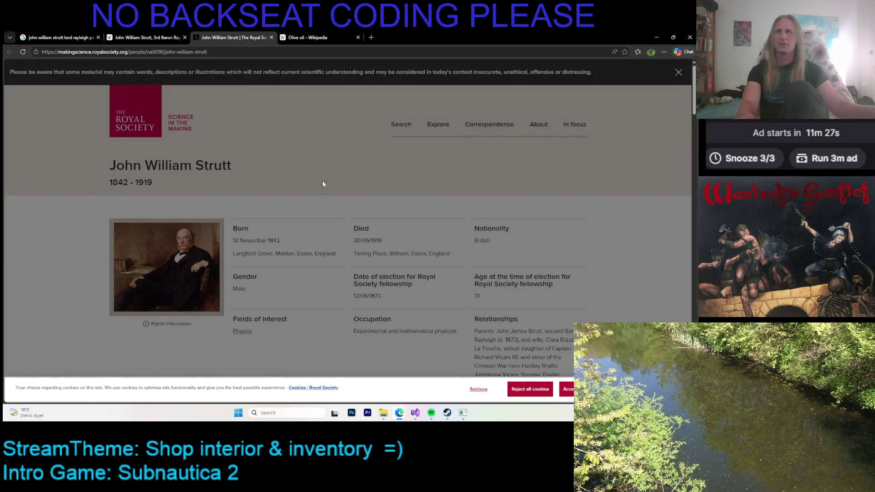
# Step: Dismiss the cookie notice, read the portrait's image rights information, then switch back to the Wikipedia article
pyautogui.click(526, 392)
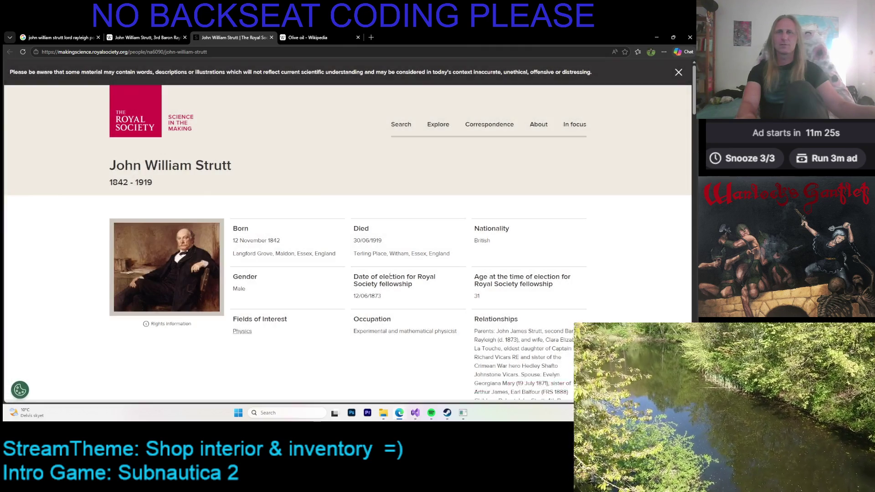
pyautogui.click(167, 324)
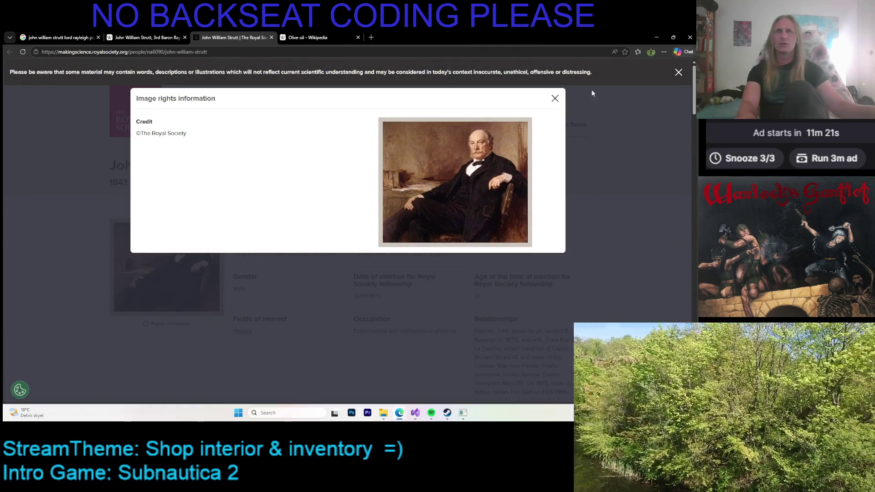
pyautogui.click(554, 99)
pyautogui.scroll(-2, 453, 145)
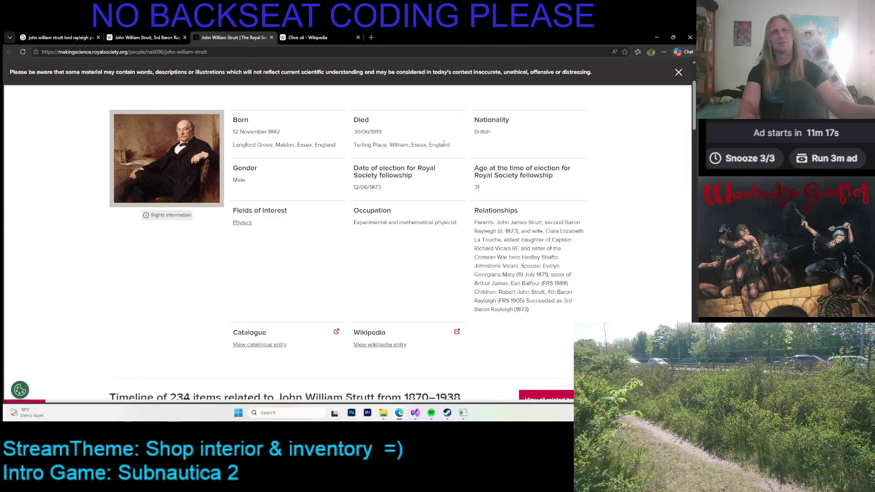
pyautogui.scroll(-3, 351, 176)
pyautogui.scroll(6, 217, 210)
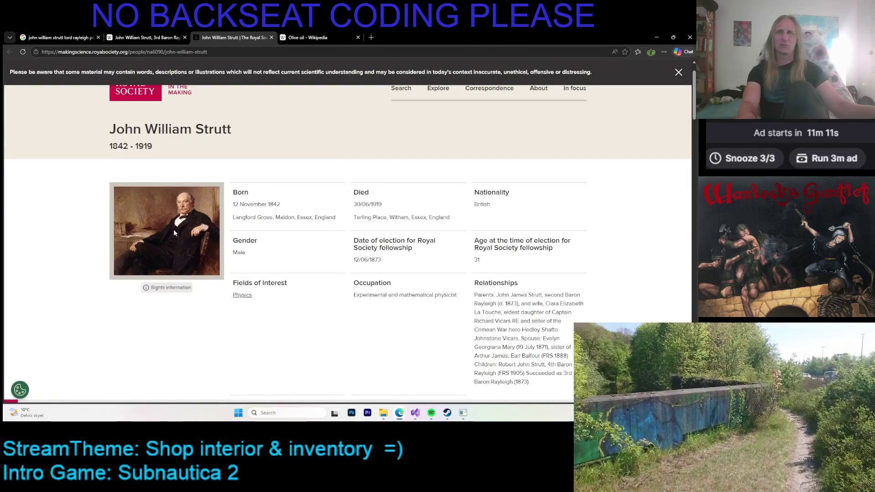
pyautogui.click(146, 33)
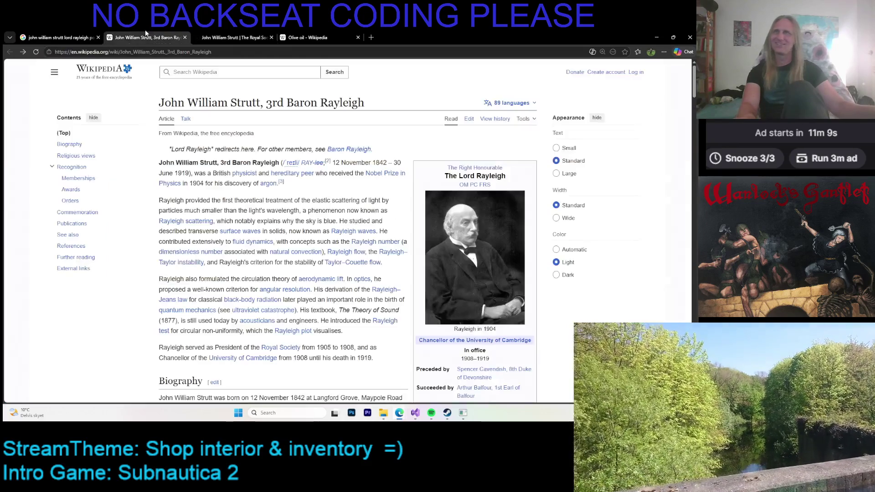
# Step: Back in Google Images, preview the Art UK Rayleigh portrait and open its source in a new tab
pyautogui.click(59, 37)
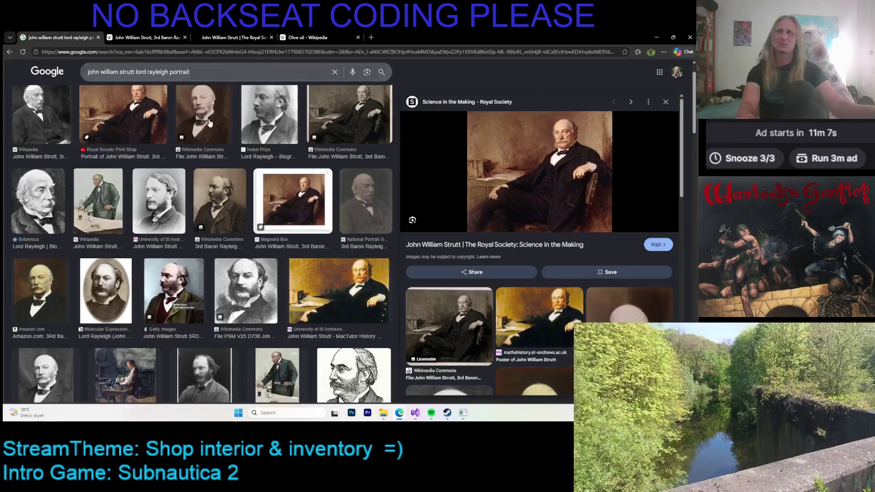
pyautogui.scroll(-6, 337, 209)
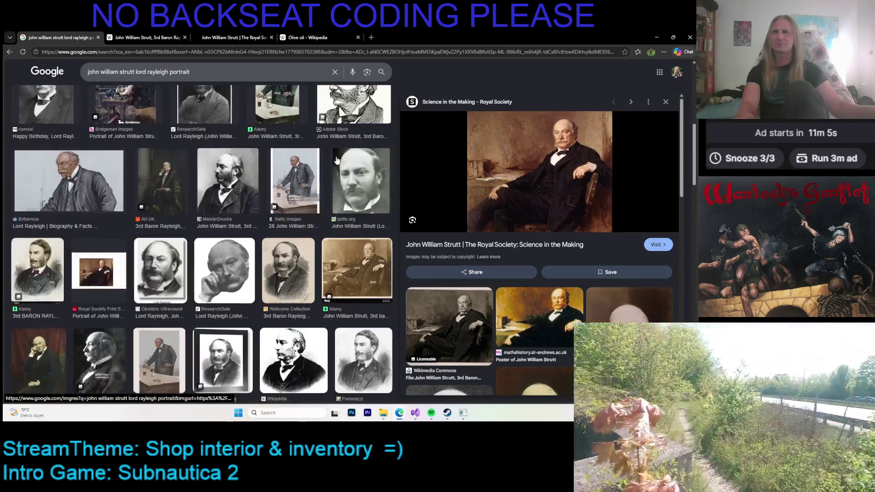
pyautogui.click(172, 181)
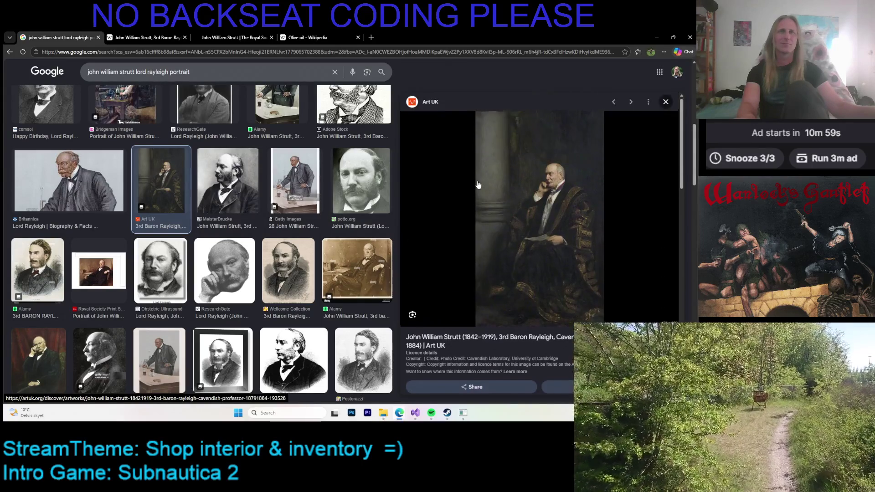
pyautogui.middleClick(479, 185)
pyautogui.scroll(-3, 478, 184)
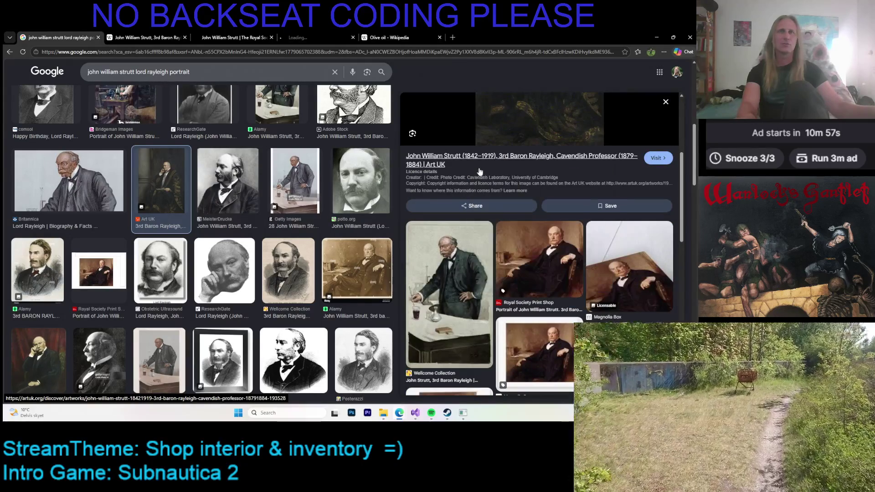
# Step: On the Art UK page, open cookie details and allow only the selected categories
pyautogui.click(319, 38)
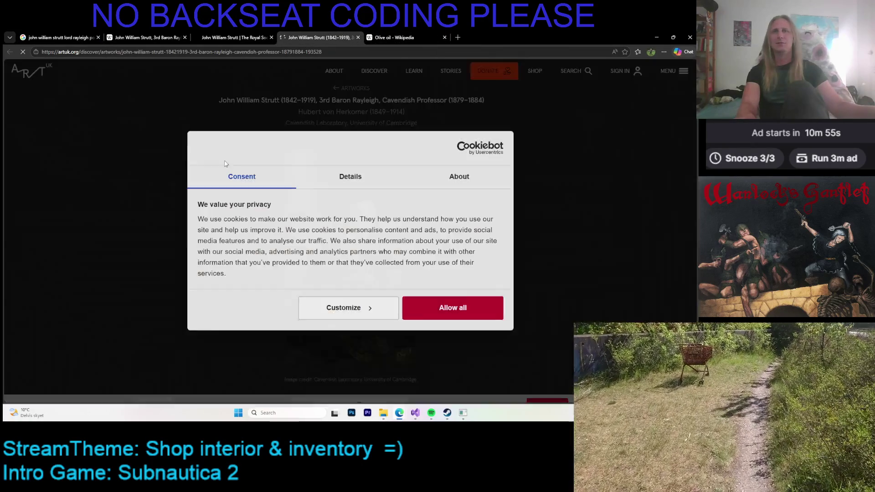
pyautogui.click(394, 308)
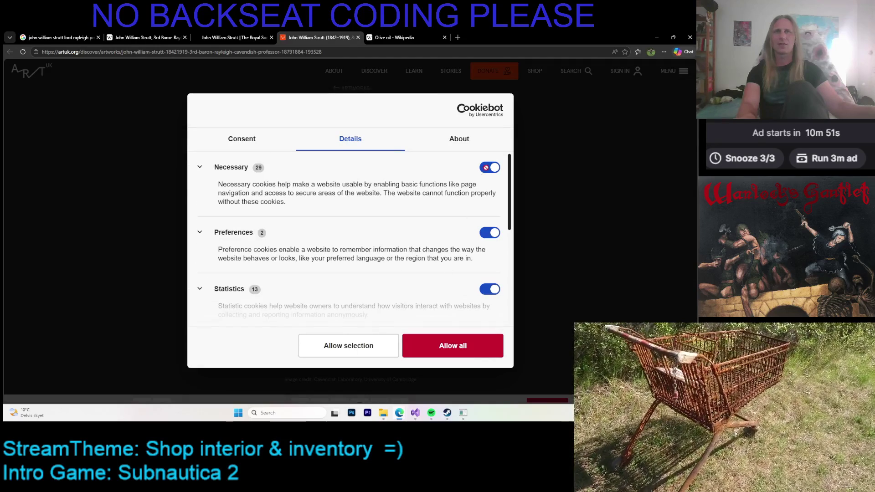
pyautogui.click(485, 168)
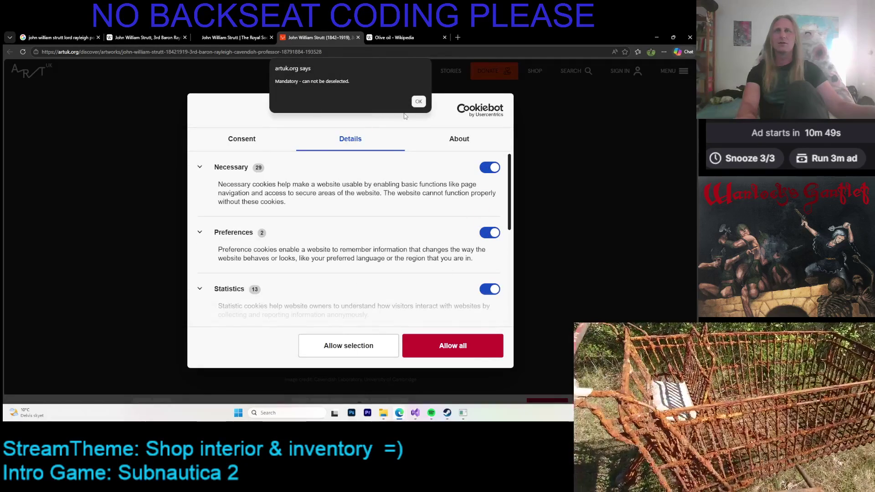
pyautogui.click(418, 101)
pyautogui.scroll(-10, 365, 237)
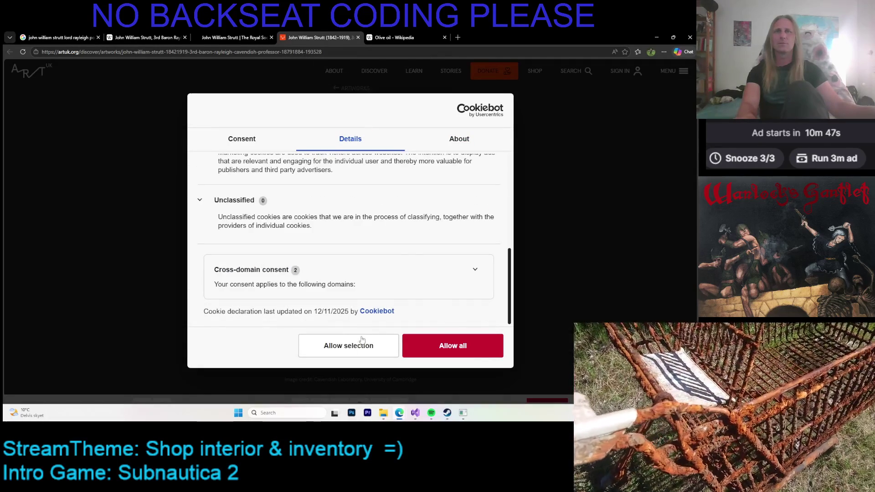
pyautogui.click(354, 354)
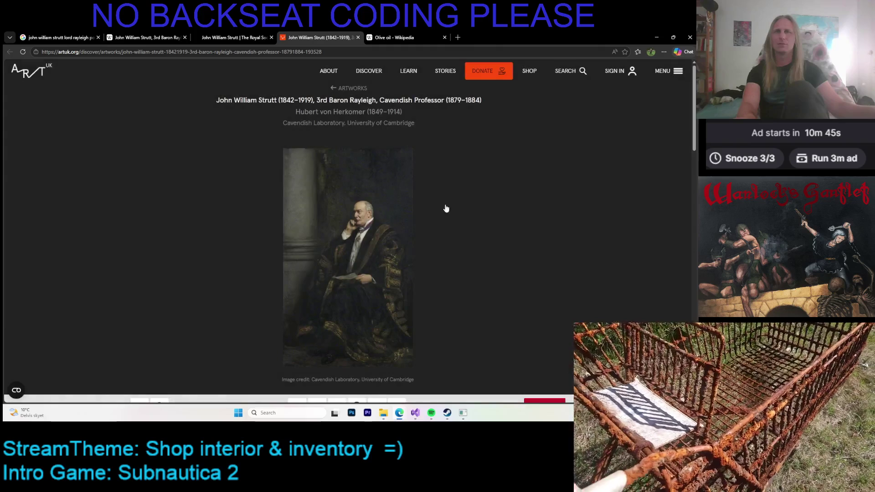
pyautogui.scroll(-2, 398, 234)
pyautogui.scroll(1, 395, 236)
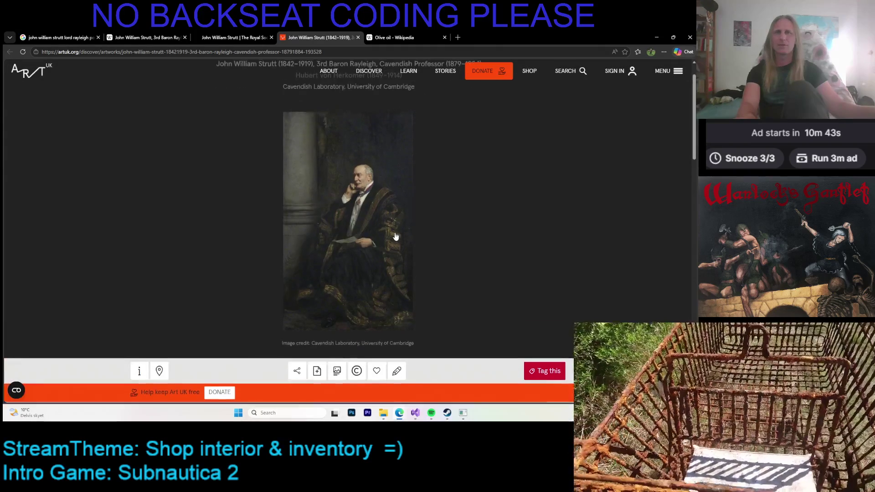
pyautogui.scroll(1, 360, 242)
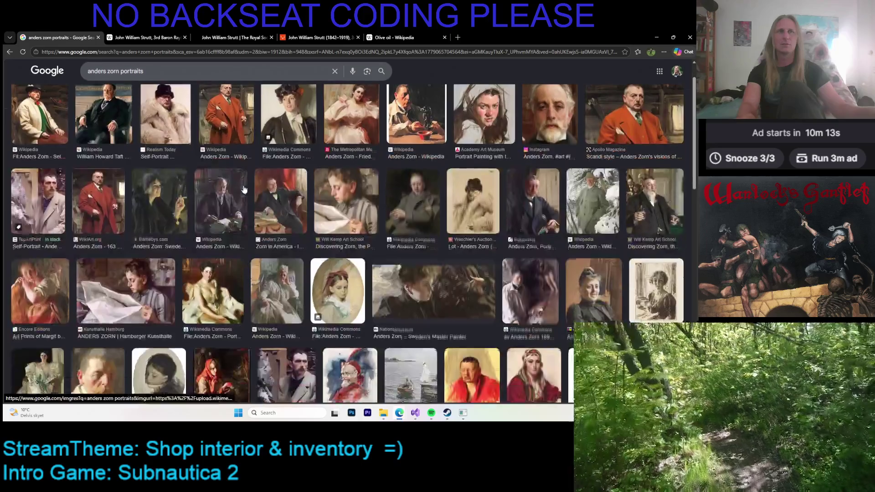
# Step: Preview Zorn results: his portrait, the Taft portrait, the man with a glass, the rowing-boat painting
pyautogui.click(222, 204)
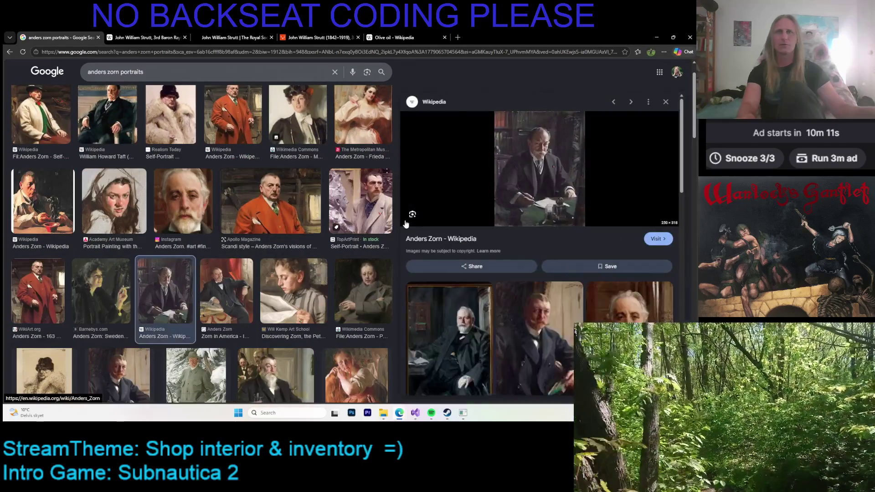
pyautogui.scroll(-3, 474, 186)
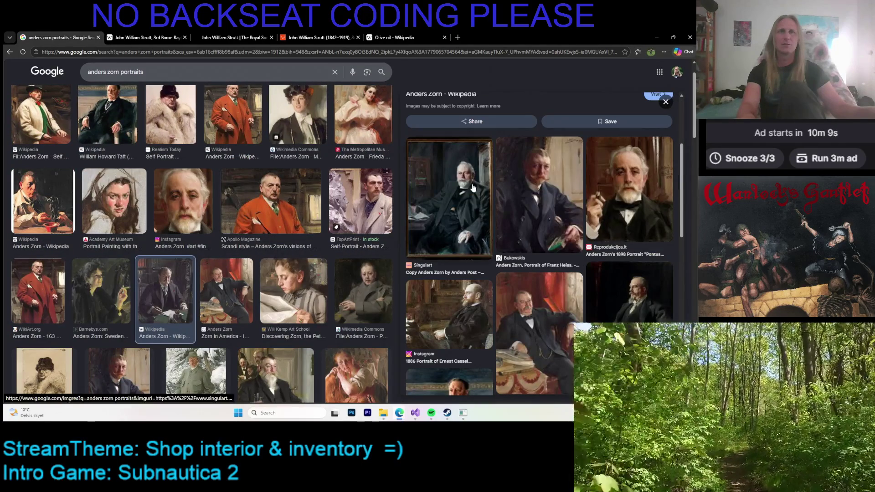
pyautogui.scroll(-3, 472, 190)
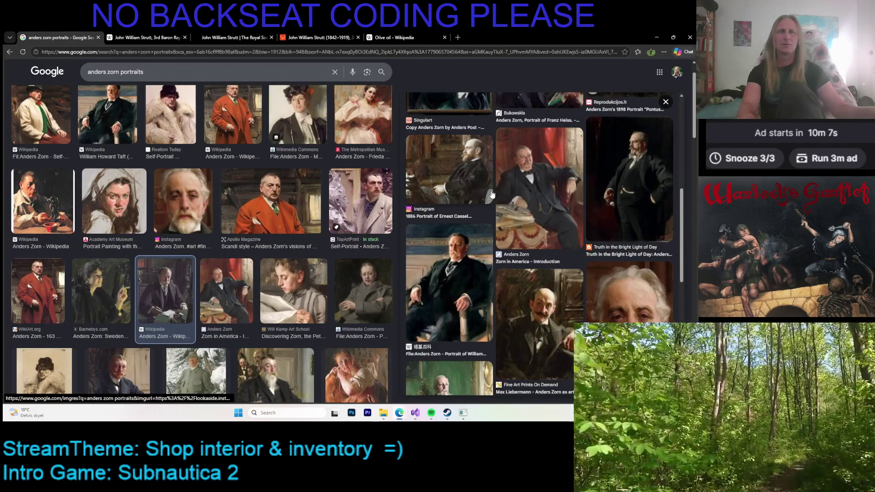
pyautogui.click(453, 231)
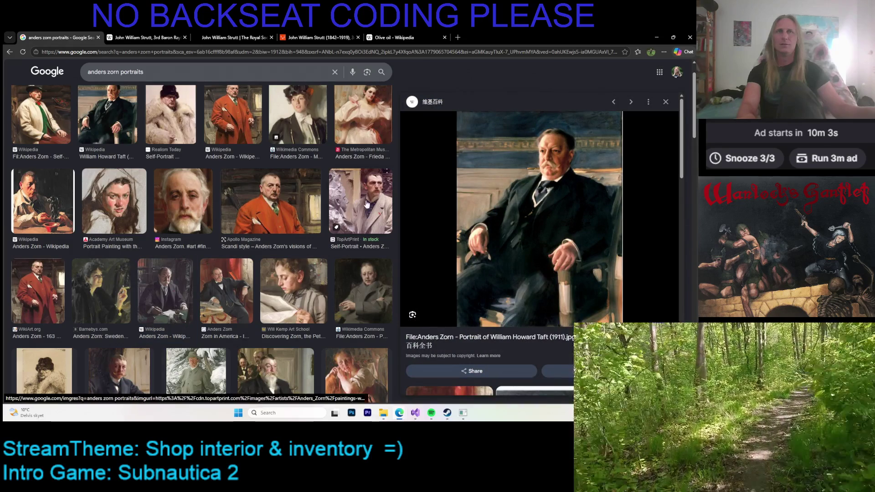
pyautogui.scroll(-2, 270, 199)
pyautogui.scroll(-1, 271, 199)
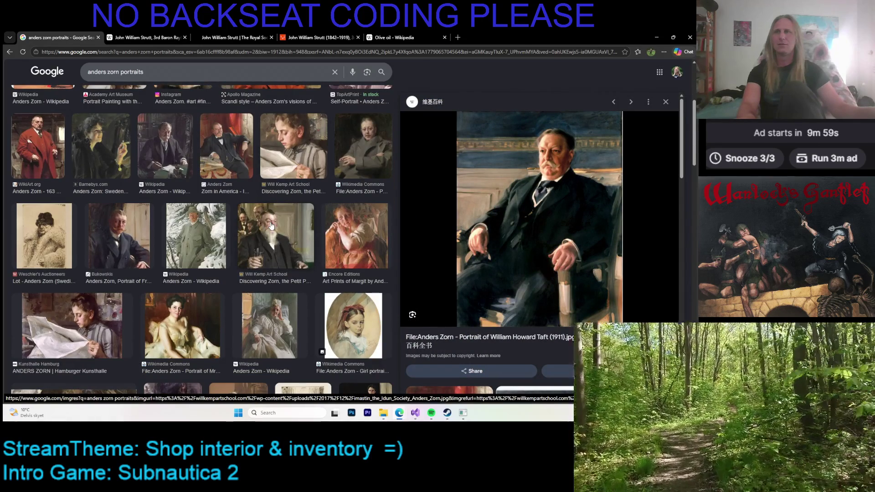
pyautogui.click(271, 226)
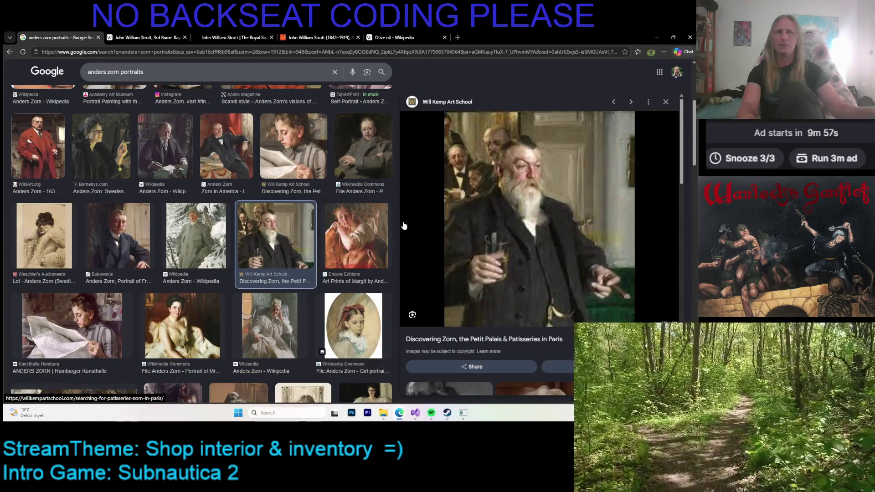
pyautogui.scroll(-4, 363, 274)
pyautogui.click(363, 276)
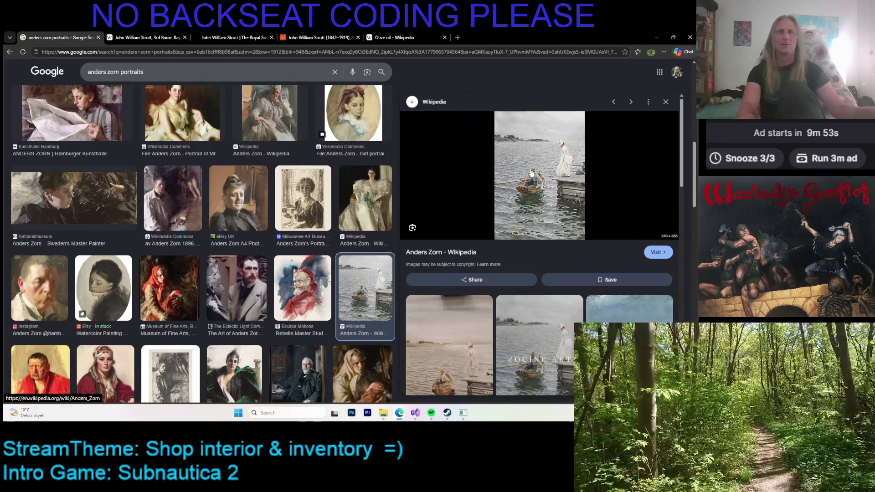
# Step: Browse images related to the boat painting and open the Amazon.pl version in a new tab
pyautogui.scroll(-5, 532, 182)
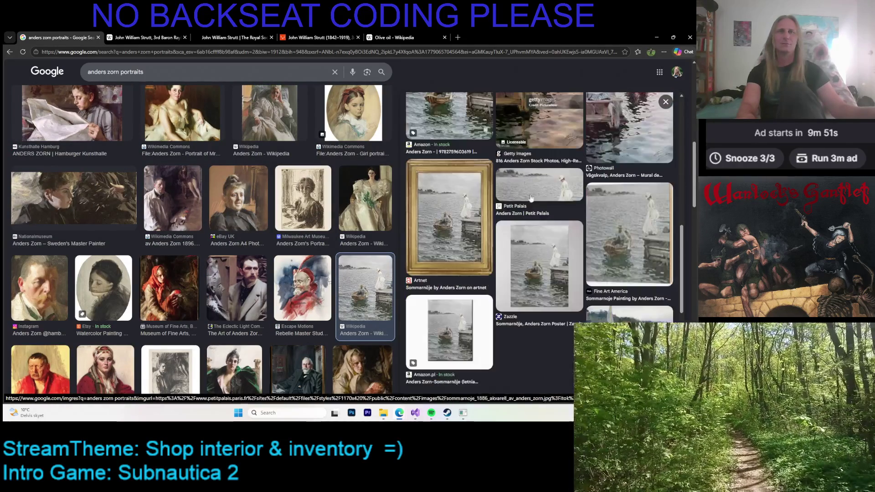
pyautogui.scroll(-3, 531, 205)
pyautogui.click(532, 258)
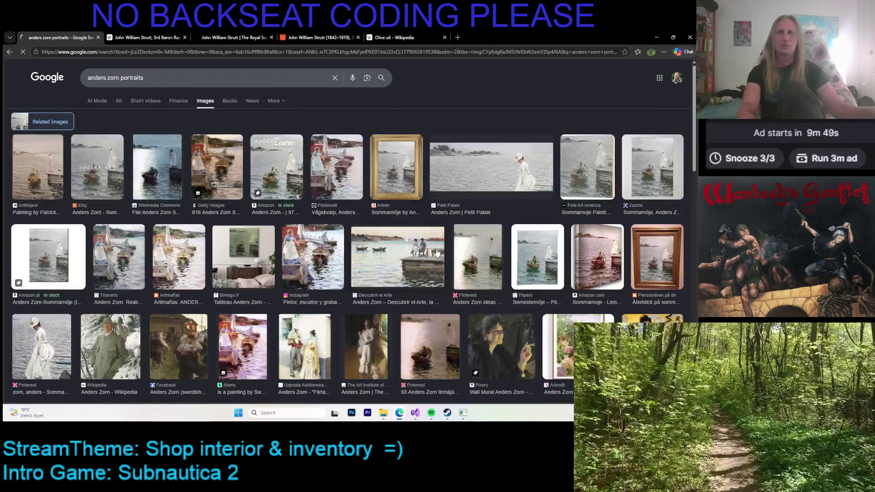
pyautogui.click(493, 162)
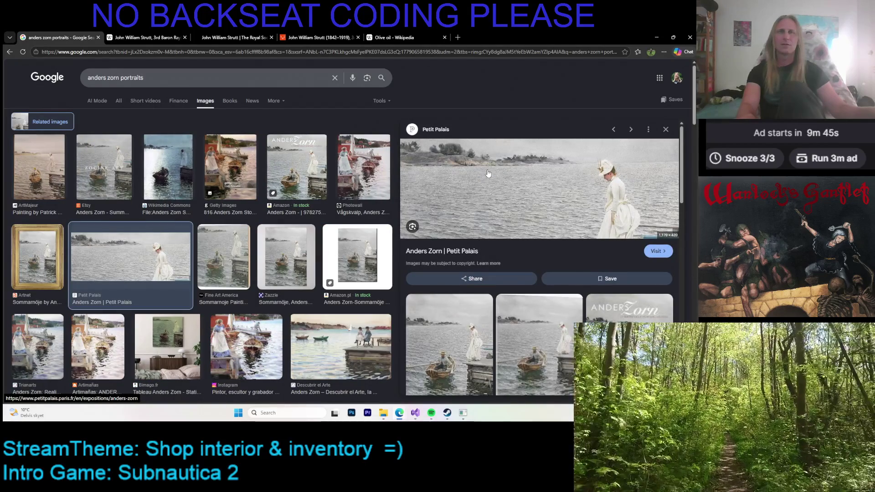
pyautogui.click(470, 323)
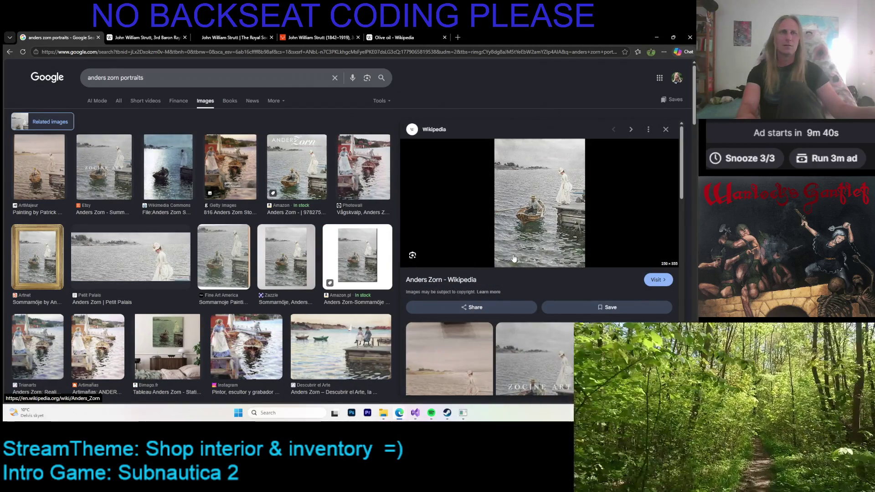
pyautogui.press('Right')
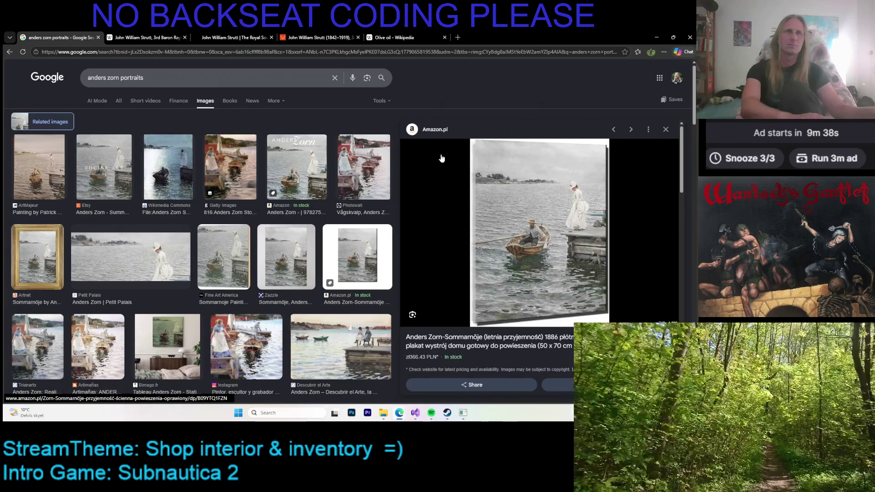
pyautogui.rightClick(520, 175)
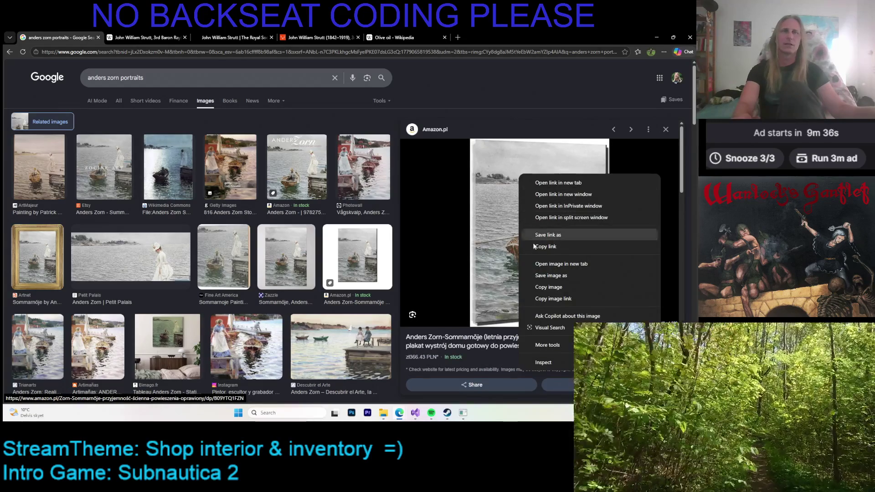
pyautogui.click(547, 264)
# Step: Open the pier painting with two girls in a new tab, then view the BOAT-RACE.jpg tab
pyautogui.scroll(-4, 293, 206)
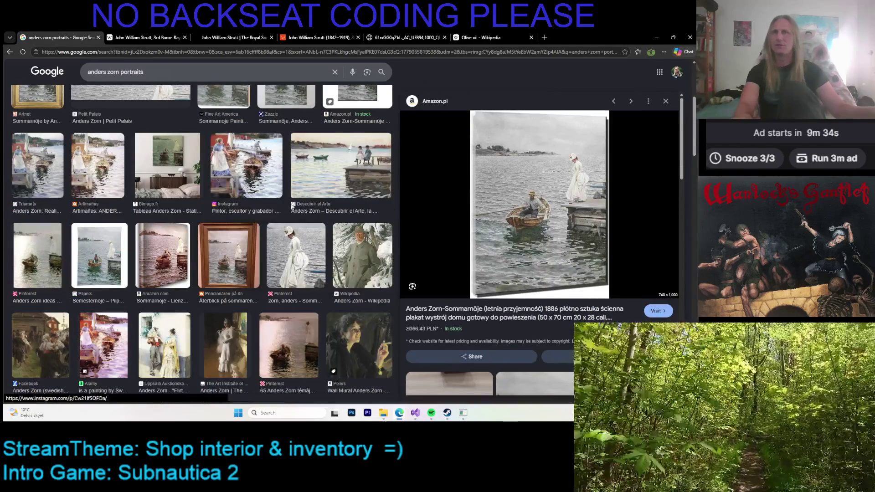
pyautogui.click(293, 206)
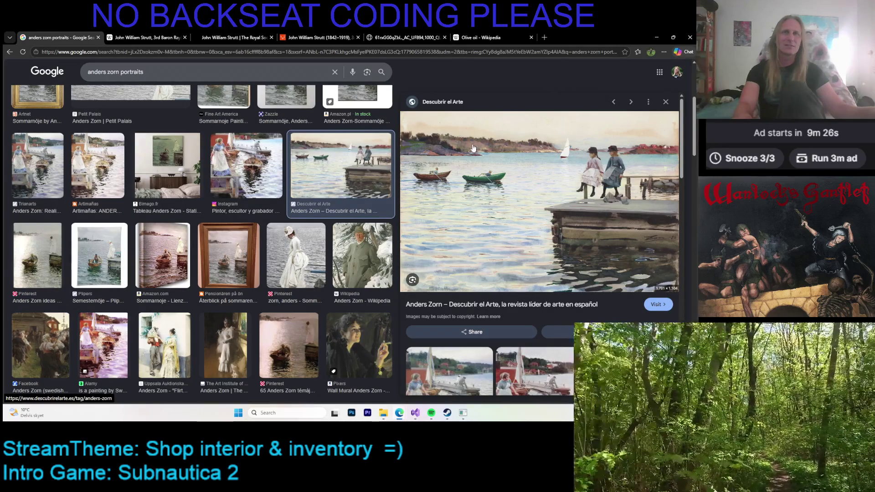
pyautogui.rightClick(473, 148)
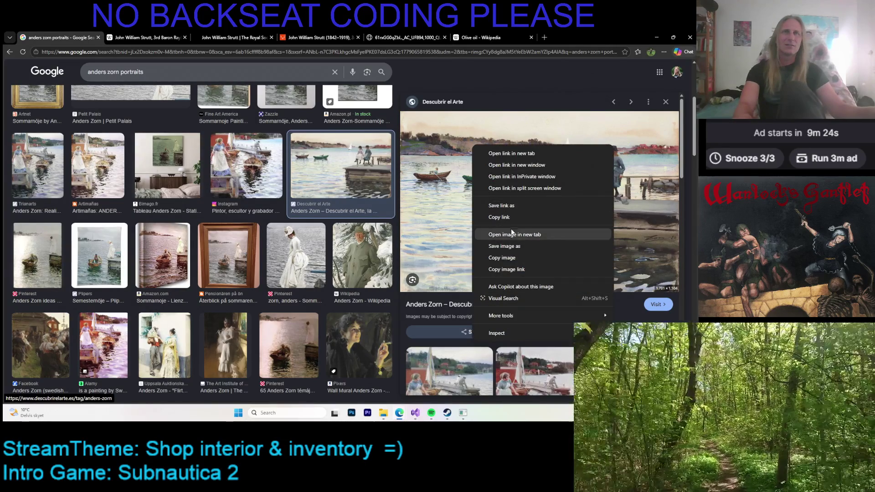
pyautogui.click(506, 234)
pyautogui.click(492, 34)
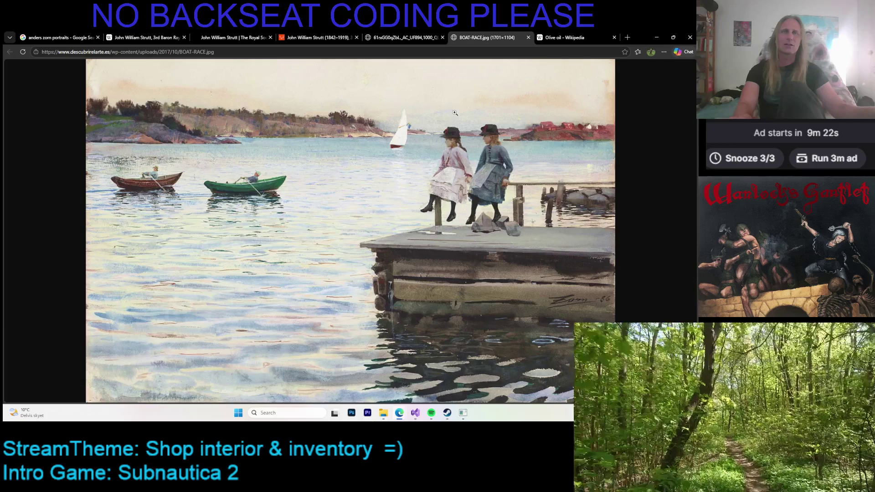
# Step: Enlarge and inspect the boat painting, then minimize Edge to reveal the Discord #game-development channel
pyautogui.click(456, 114)
pyautogui.scroll(4, 473, 130)
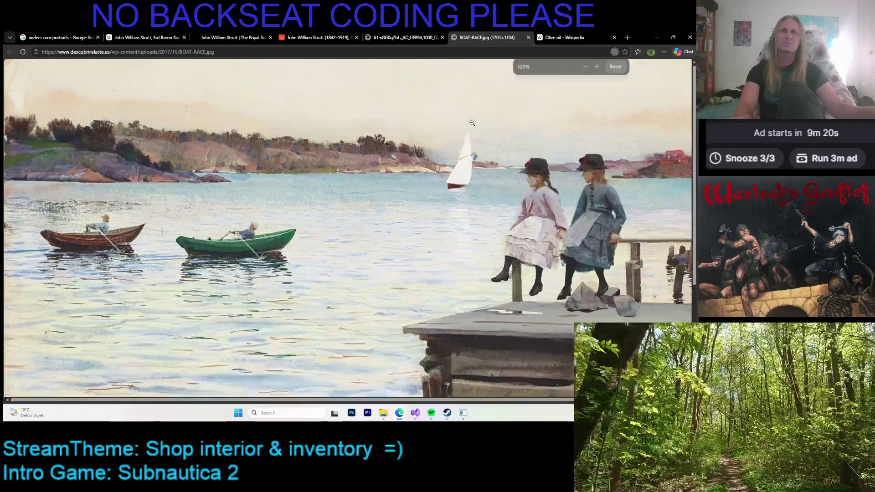
pyautogui.hscroll(10, 526, 335)
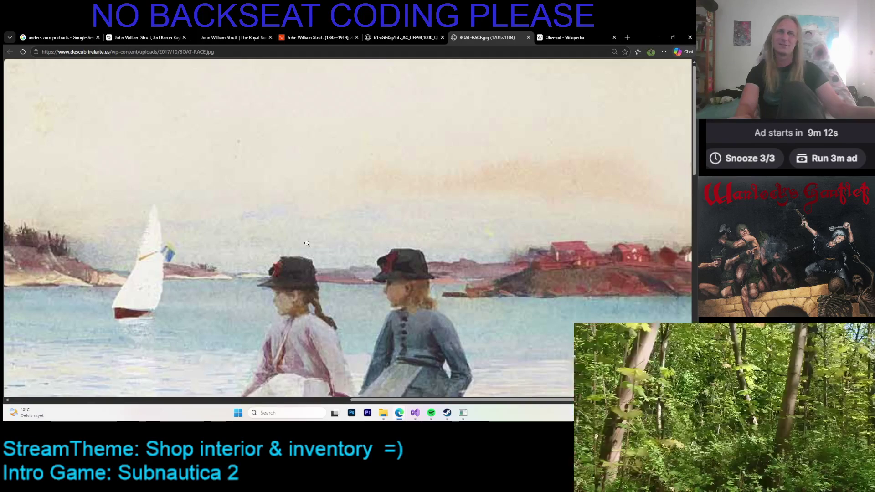
pyautogui.scroll(-2, 307, 244)
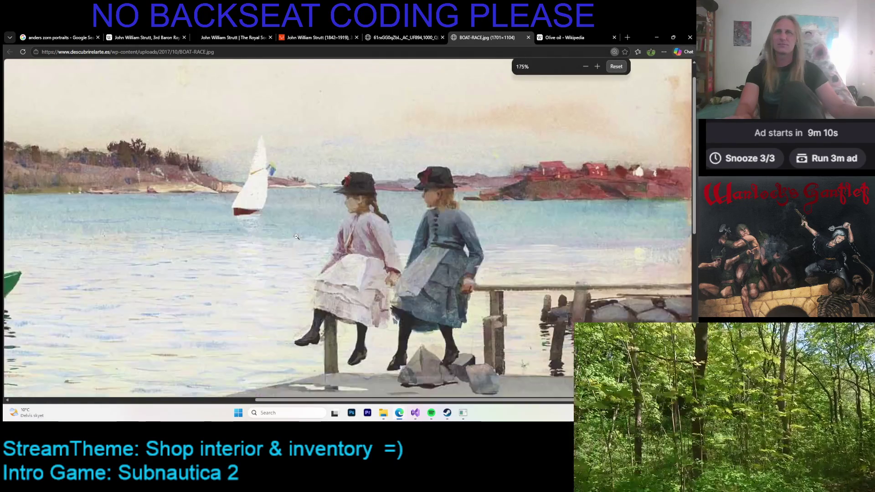
pyautogui.scroll(-4, 297, 237)
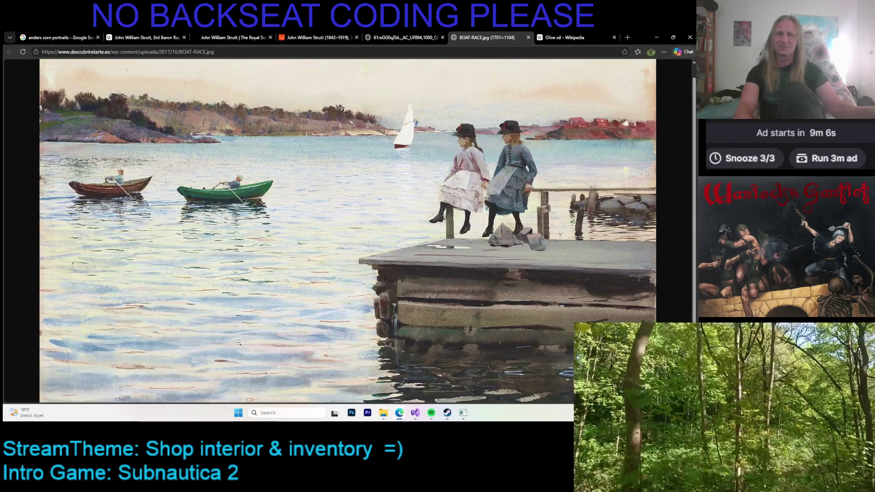
pyautogui.scroll(1, 213, 305)
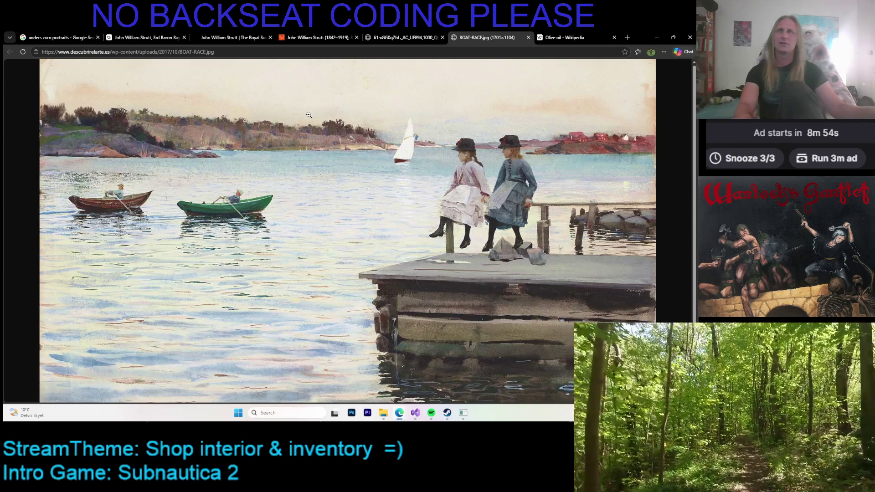
pyautogui.click(656, 34)
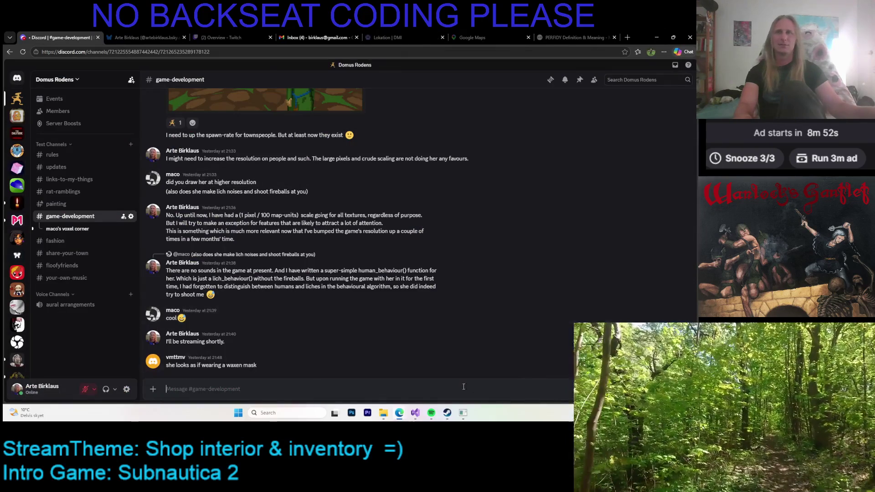
# Step: Return to the pixel-art editor, zoom to the shelf's green bottle, and enter demask mode with d
pyautogui.click(463, 413)
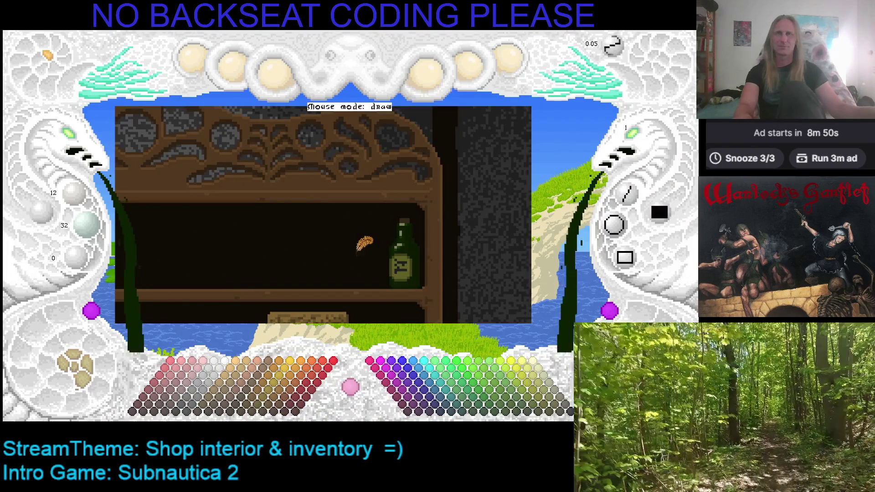
pyautogui.scroll(-2, 386, 191)
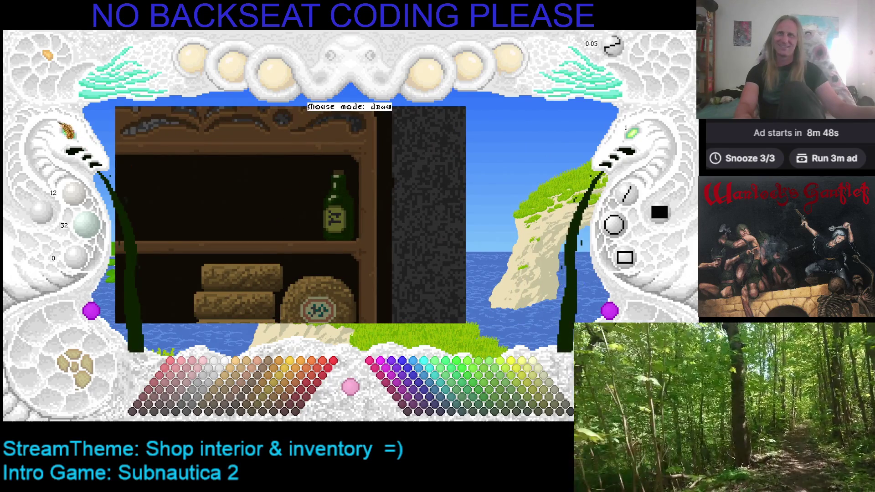
pyautogui.scroll(3, 73, 142)
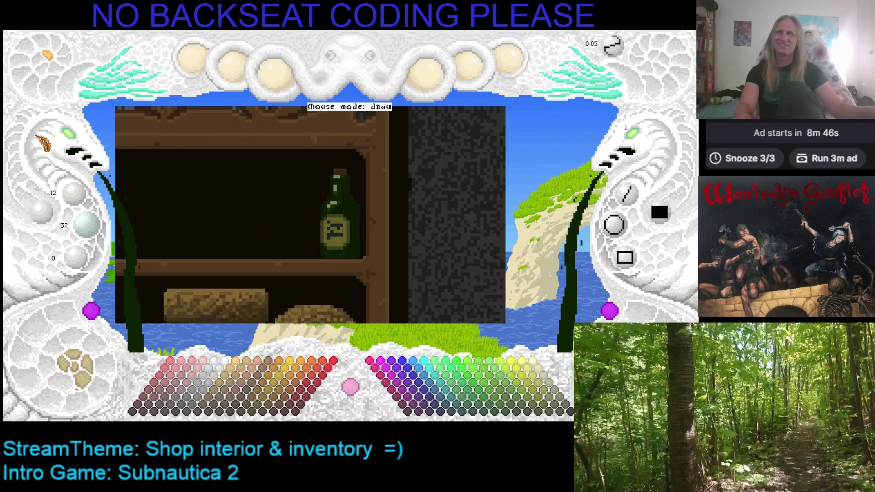
pyautogui.scroll(3, 70, 139)
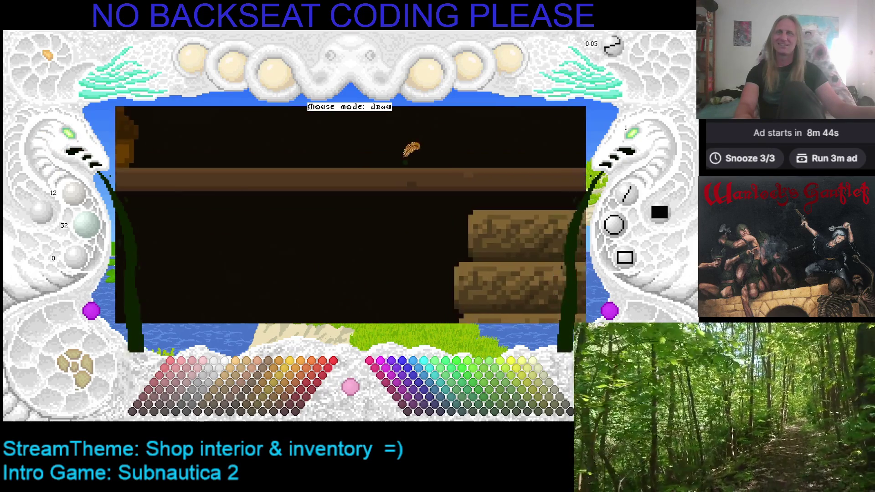
pyautogui.scroll(-2, 136, 255)
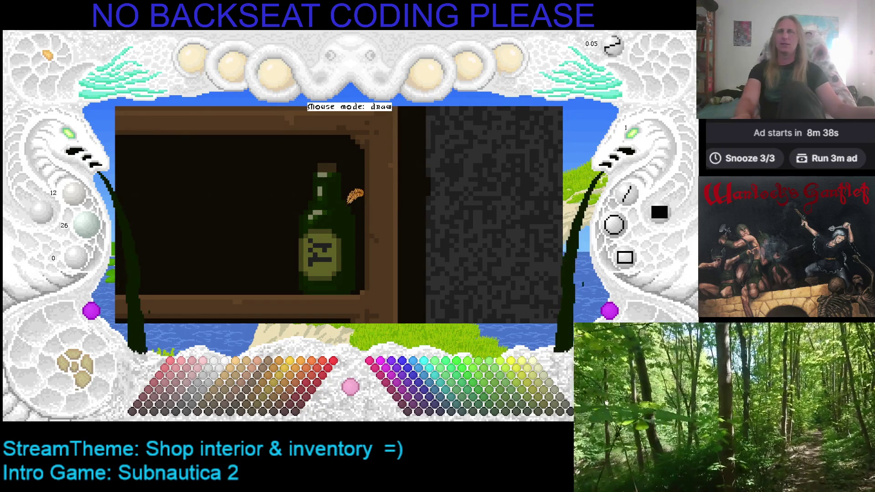
pyautogui.press('d')
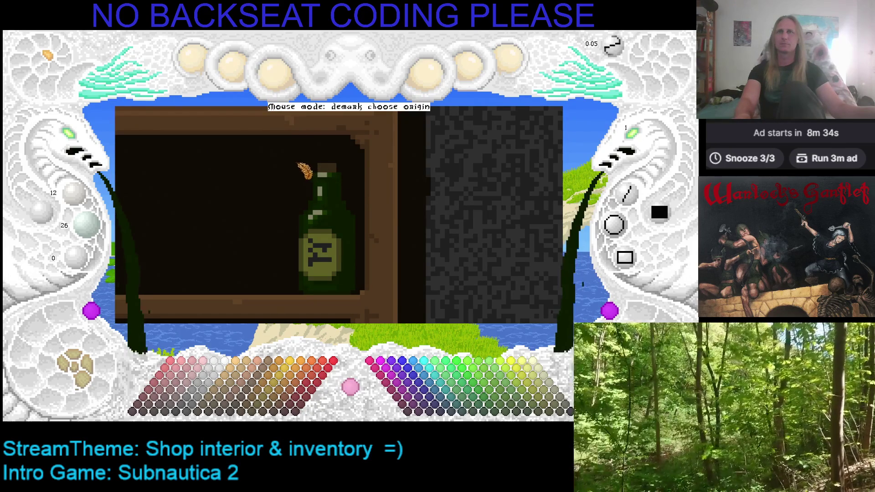
# Step: Mark the green bottle by two corners, copy it, and stamp three copies along the shelf
pyautogui.click(298, 163)
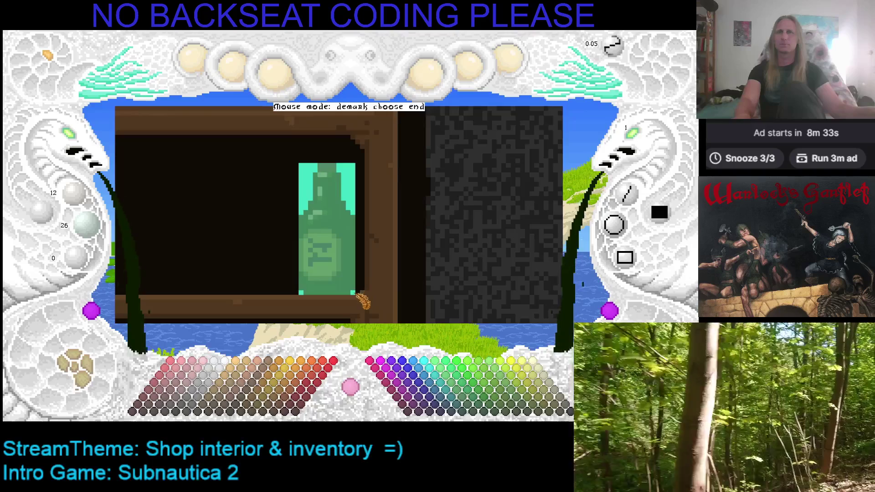
pyautogui.click(356, 294)
pyautogui.press('c')
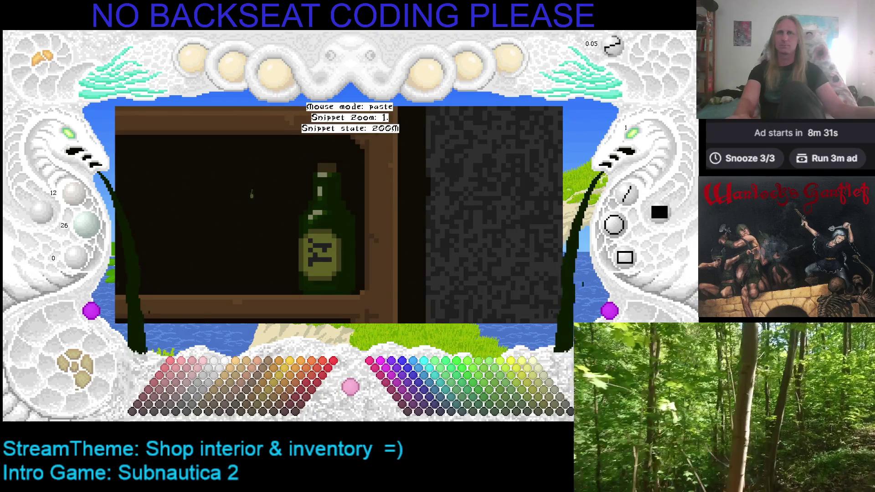
pyautogui.press('Left')
pyautogui.press('Left')
pyautogui.scroll(10, 314, 205)
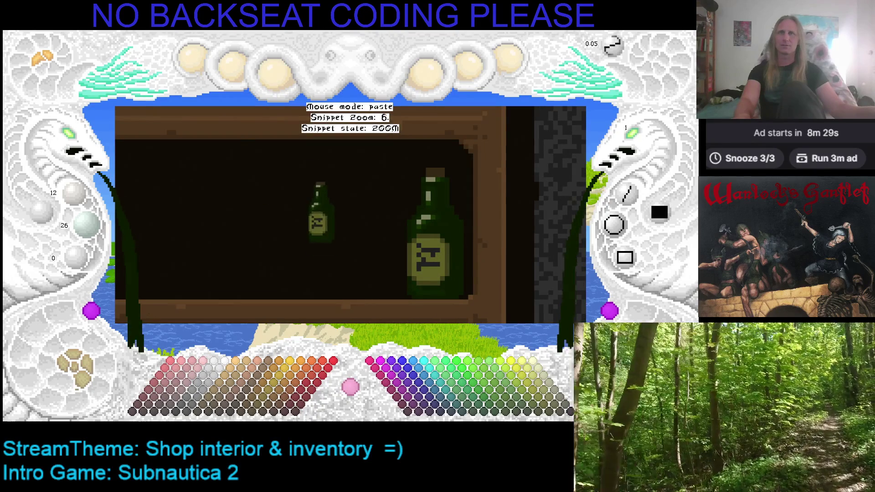
pyautogui.scroll(1, 371, 230)
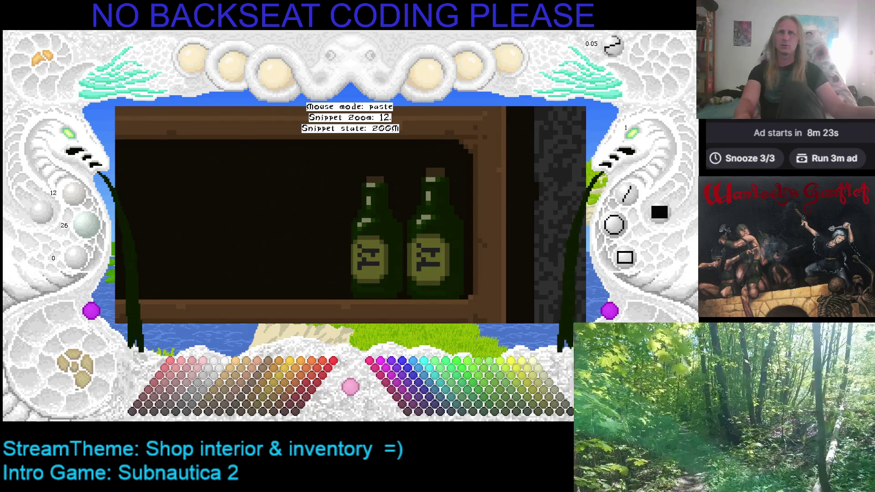
pyautogui.scroll(-1, 369, 232)
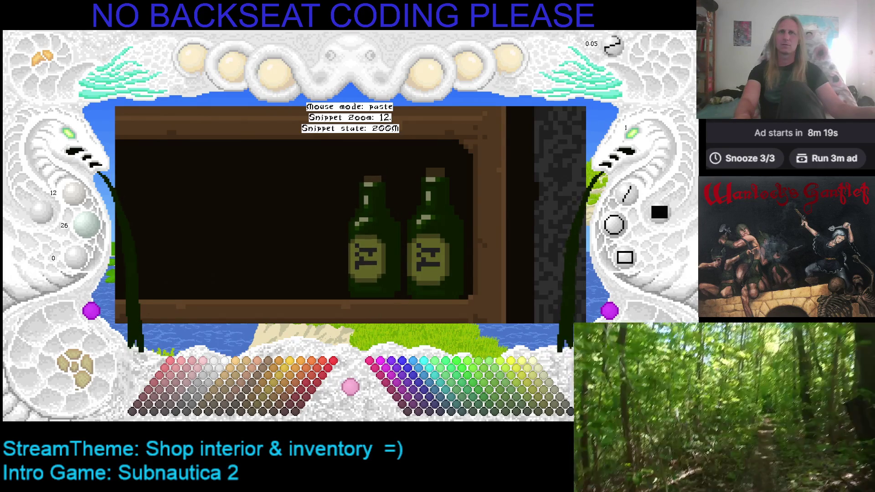
pyautogui.scroll(1, 369, 233)
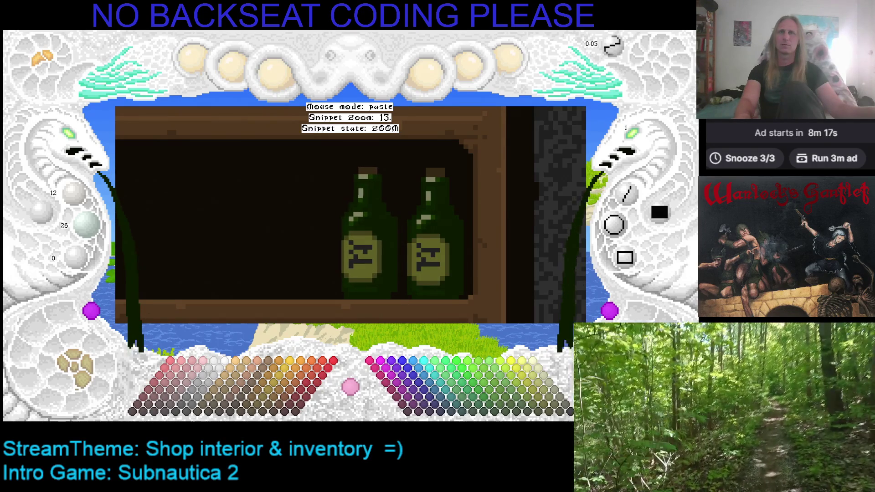
pyautogui.click(367, 233)
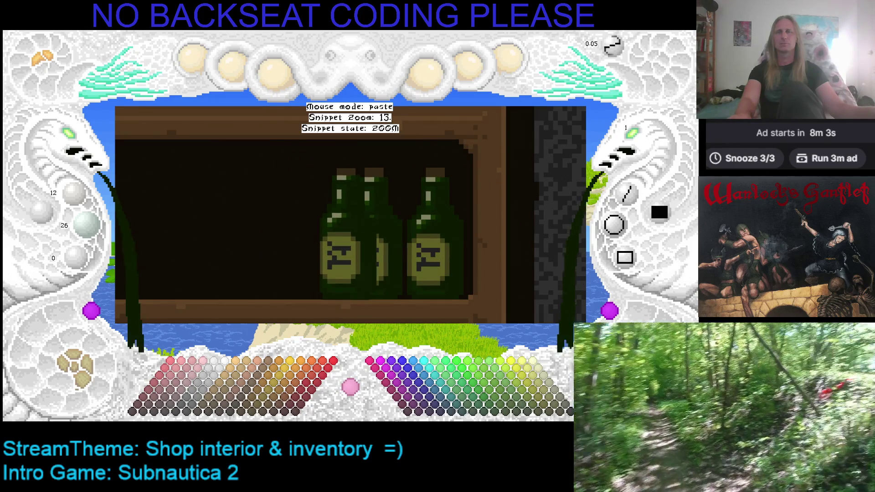
pyautogui.click(351, 228)
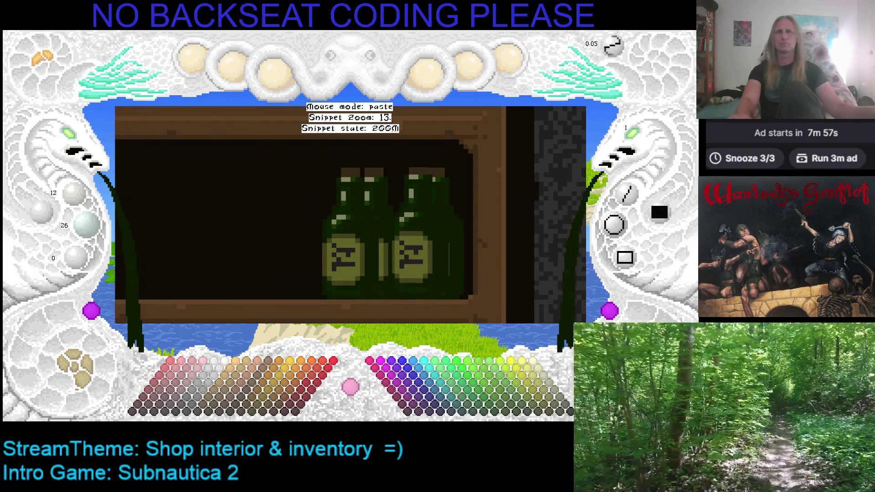
pyautogui.click(410, 228)
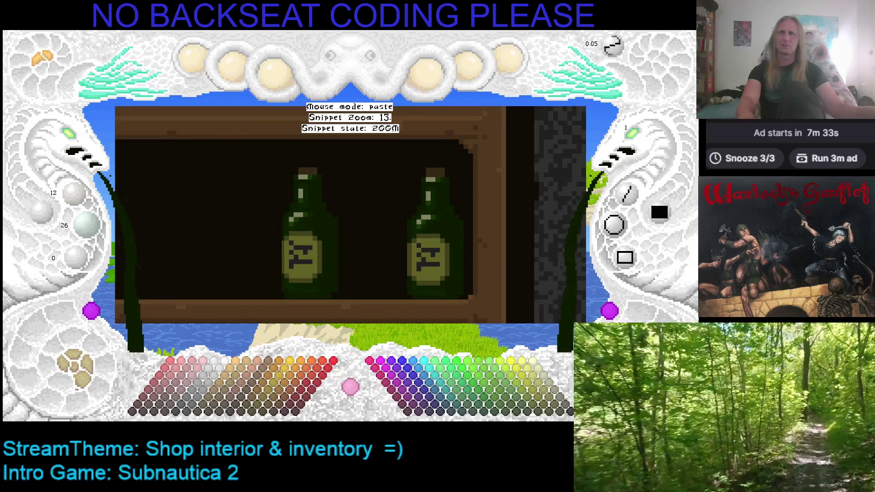
# Step: Paint out the old bottle with the dark background and pick the bottle up again
pyautogui.press('Escape')
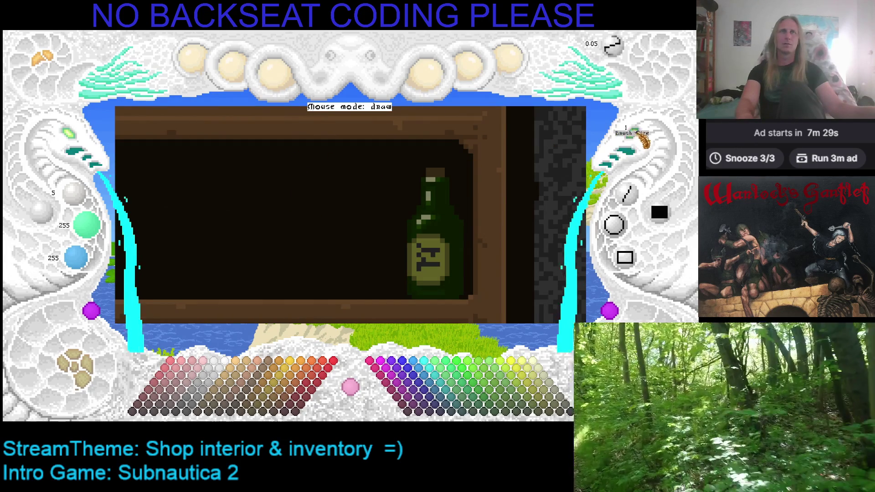
pyautogui.moveTo(414, 167)
pyautogui.mouseDown()
pyautogui.moveTo(424, 166)
pyautogui.moveTo(424, 186)
pyautogui.moveTo(447, 211)
pyautogui.moveTo(416, 207)
pyautogui.moveTo(418, 247)
pyautogui.moveTo(449, 236)
pyautogui.moveTo(446, 254)
pyautogui.moveTo(412, 261)
pyautogui.moveTo(425, 274)
pyautogui.mouseUp()
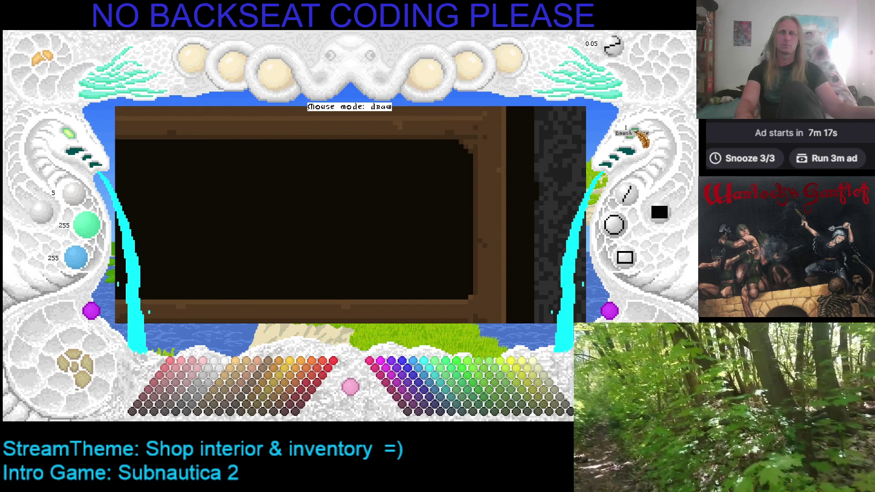
pyautogui.hotkey('ctrl', 'v')
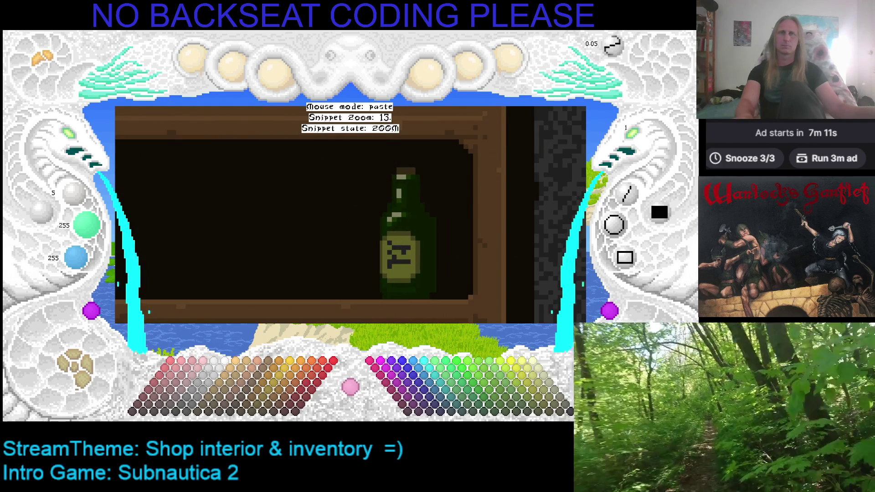
# Step: Stamp a row of bottles along the shelf, undoing one misplaced copy, and save
pyautogui.click(408, 233)
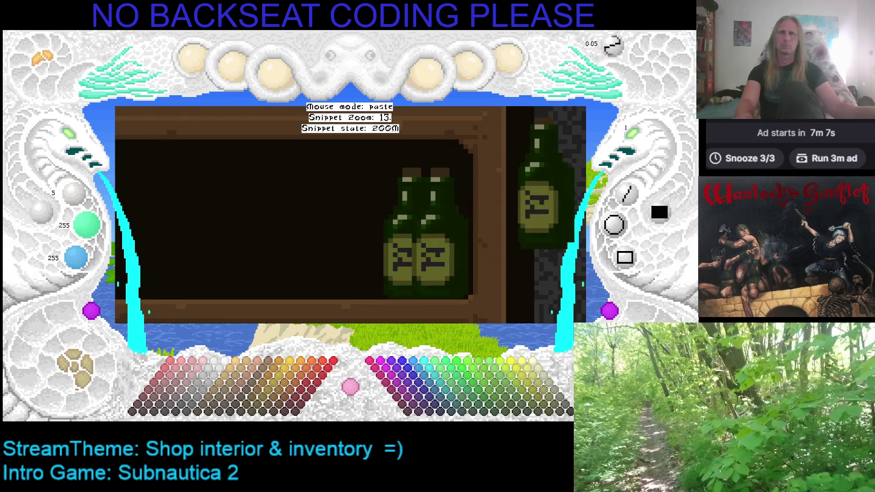
pyautogui.hotkey('ctrl', 'z')
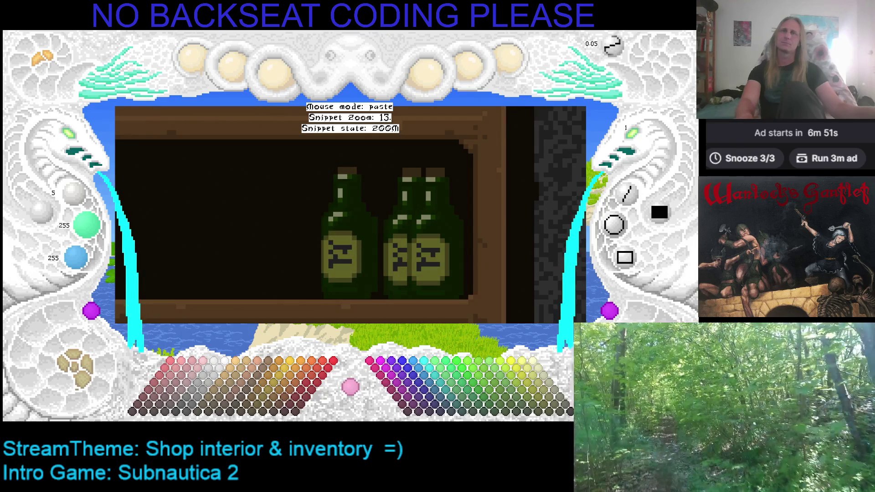
pyautogui.click(349, 233)
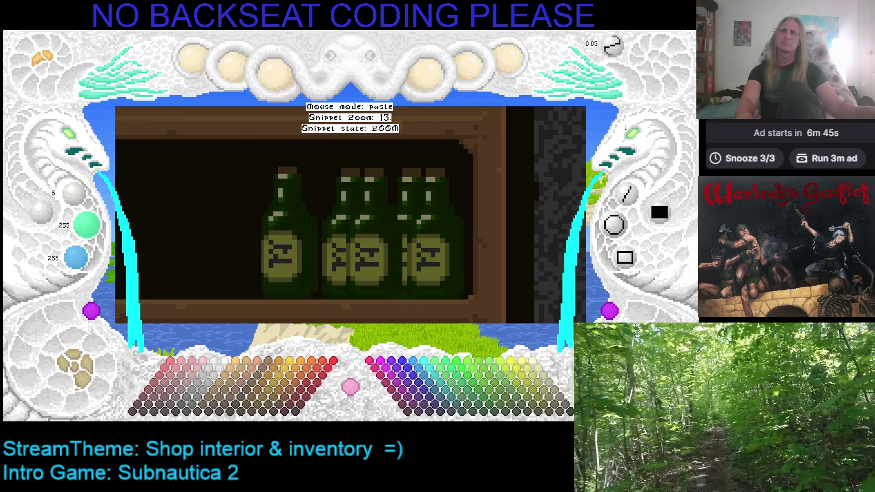
pyautogui.click(290, 233)
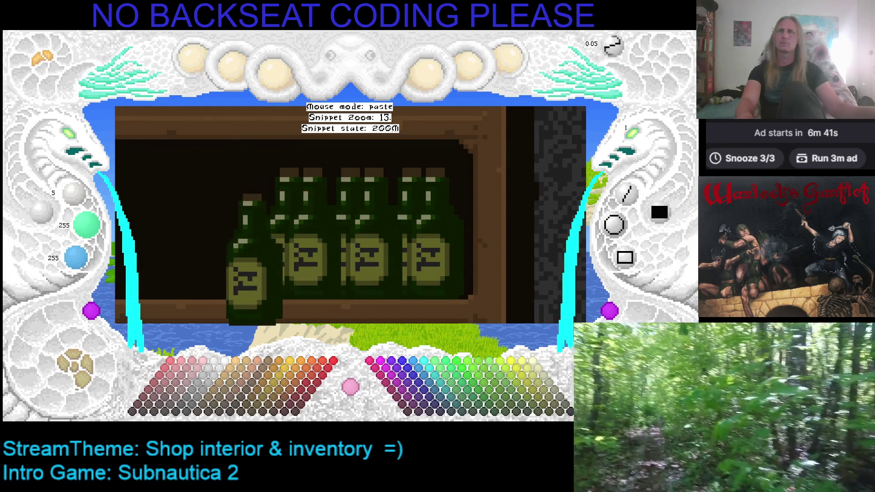
pyautogui.moveTo(201, 249); pyautogui.dragTo(292, 242)
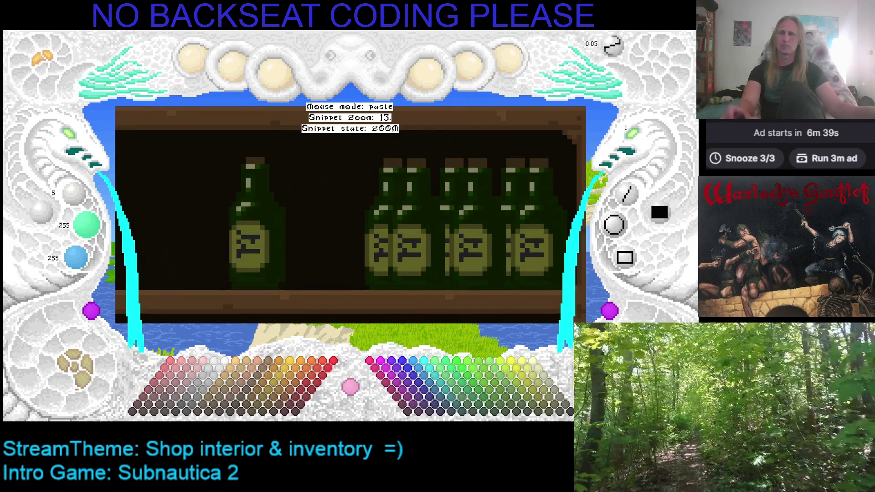
pyautogui.press('Escape')
pyautogui.click(73, 144)
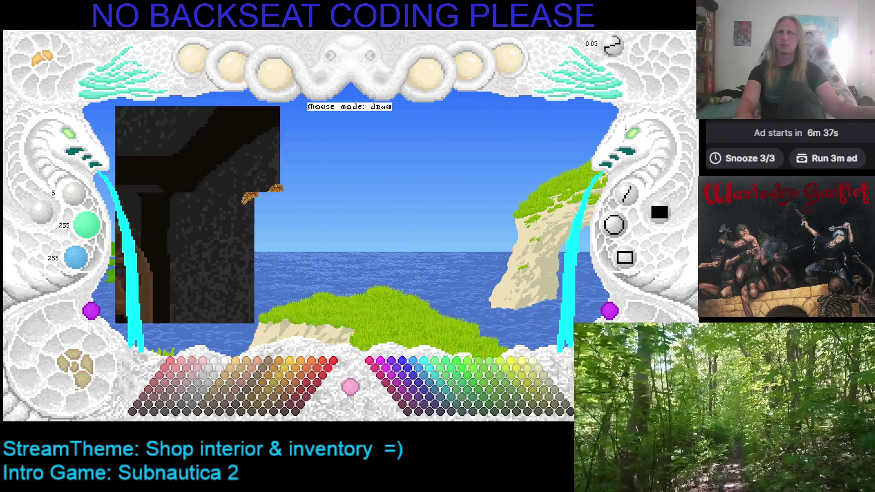
# Step: Save with Ctrl+S, then zoom the canvas in stages to a close-up of the bottle row
pyautogui.hotkey('ctrl', 's')
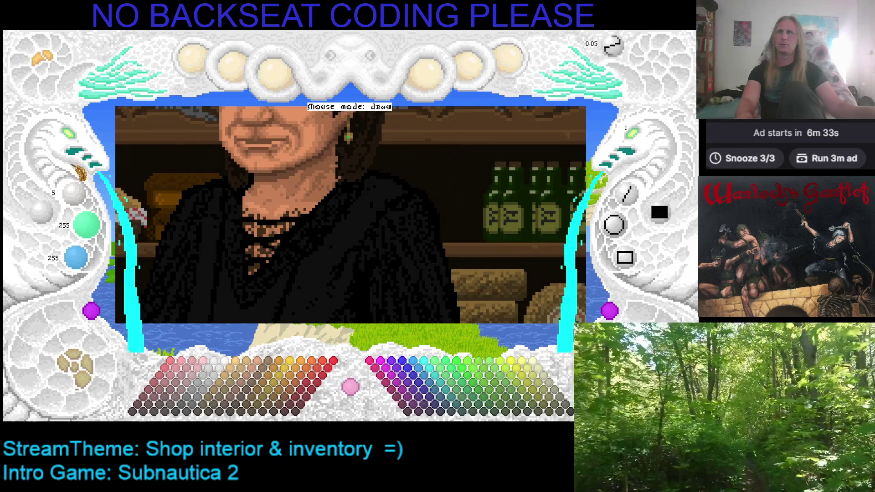
pyautogui.click(73, 143)
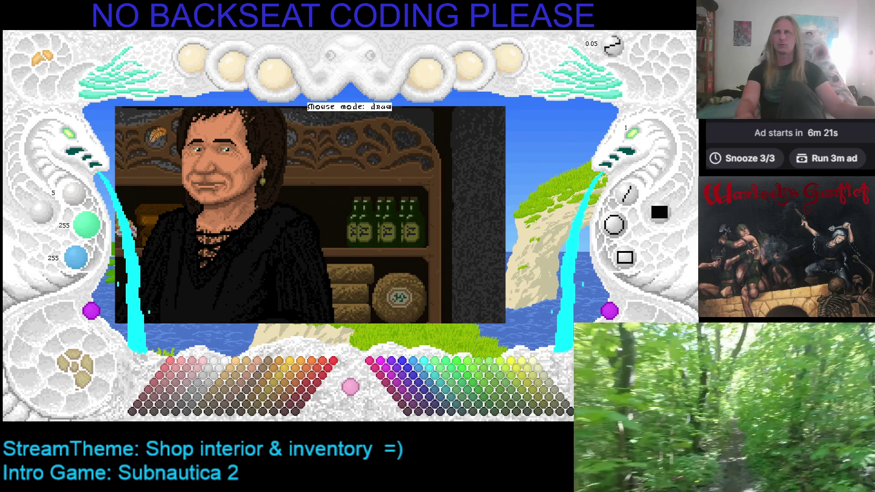
pyautogui.click(83, 142)
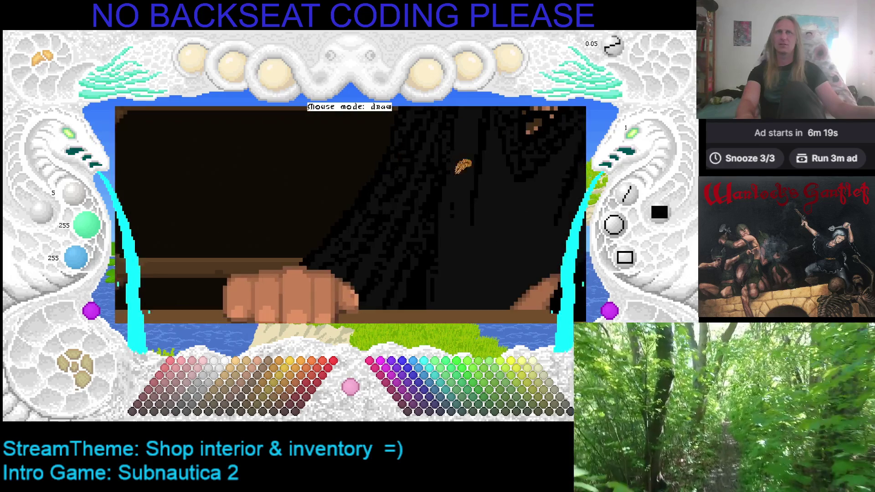
pyautogui.click(77, 144)
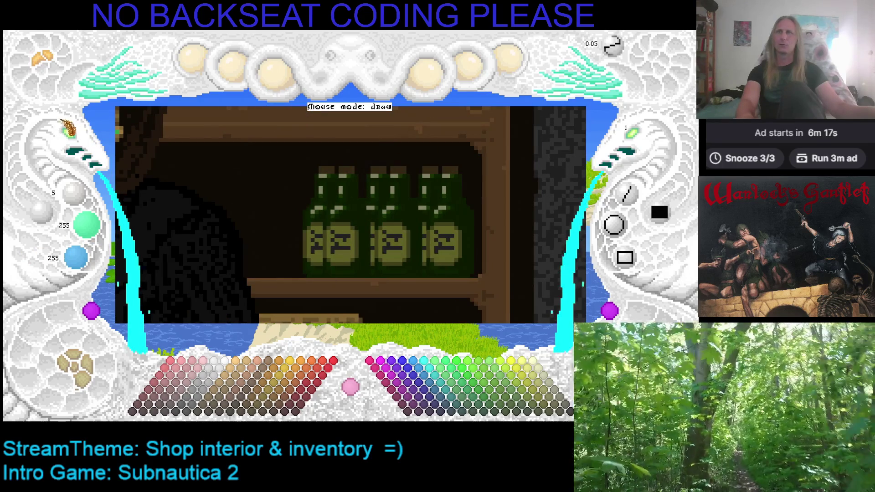
pyautogui.click(77, 143)
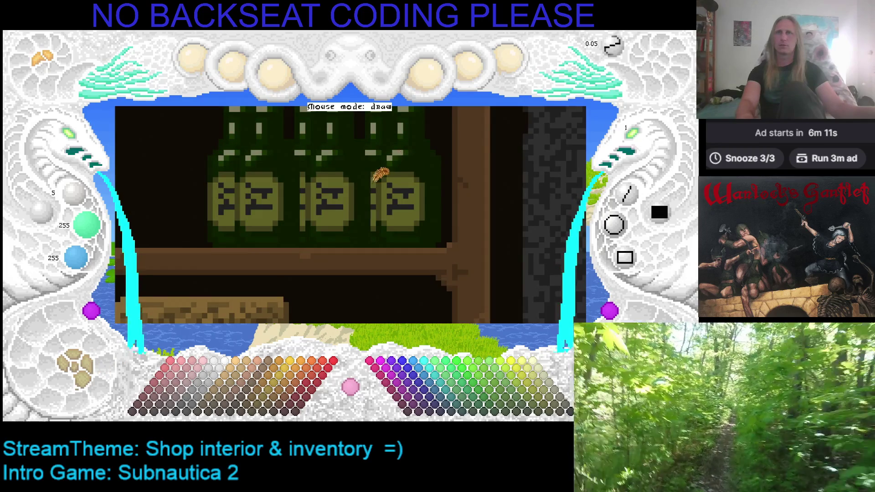
# Step: Try grey and olive swatches, then sample the bottle label's olive 63, 63, 24 as drawing colour
pyautogui.rightClick(383, 178)
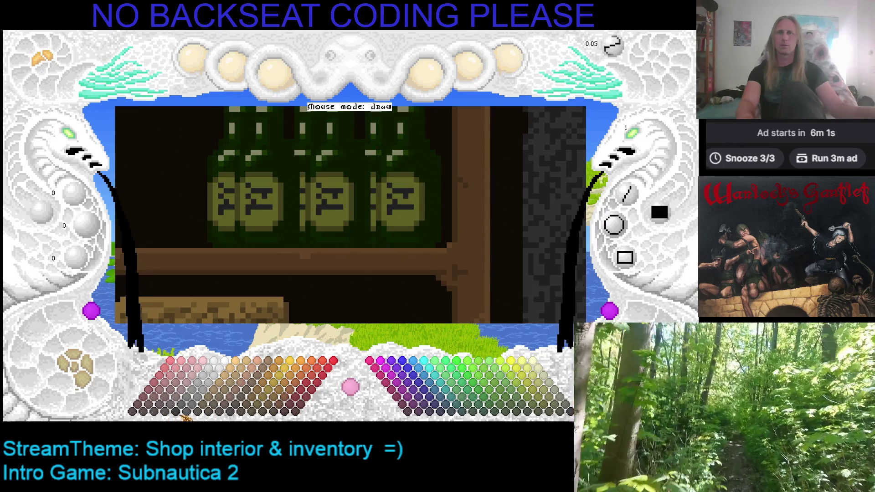
pyautogui.click(185, 415)
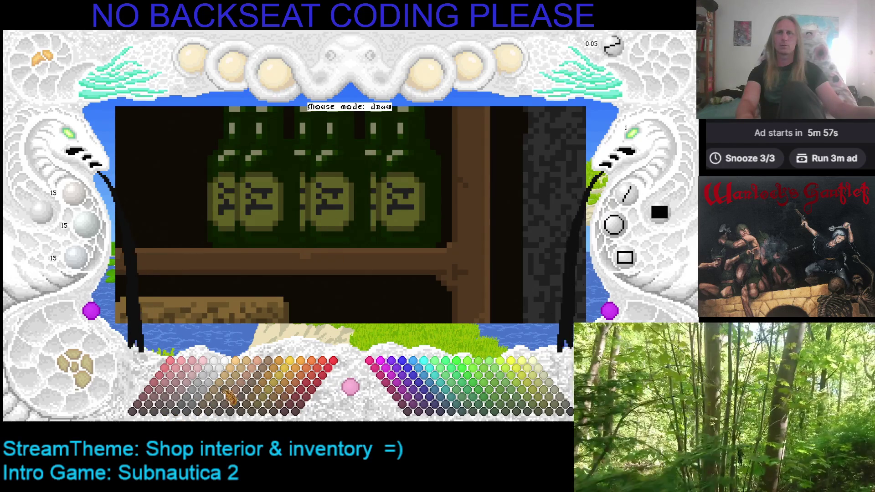
pyautogui.click(195, 415)
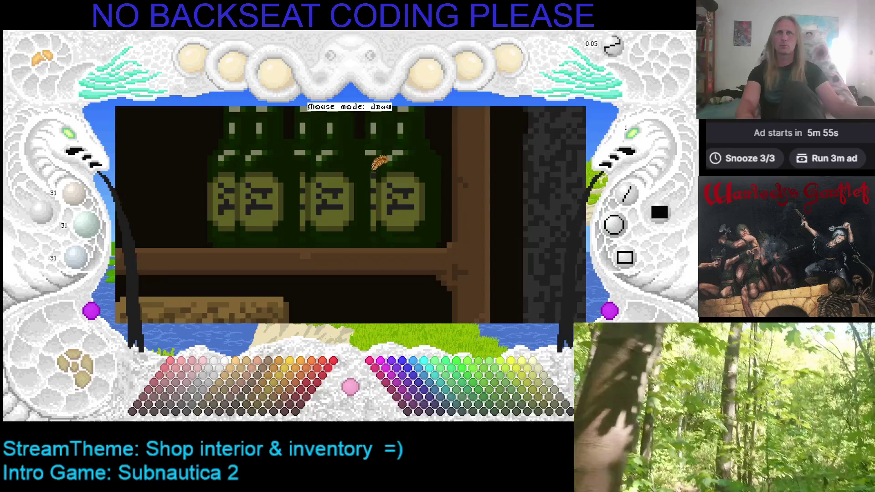
pyautogui.rightClick(378, 219)
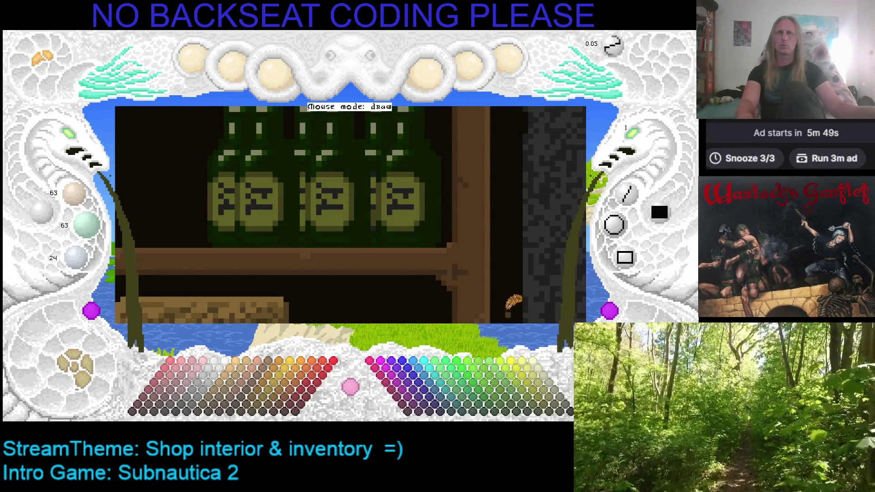
pyautogui.click(546, 413)
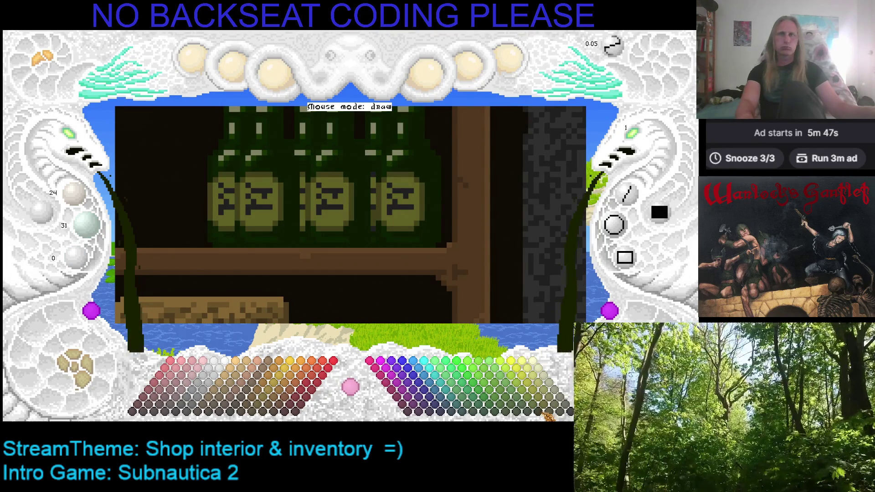
pyautogui.click(537, 415)
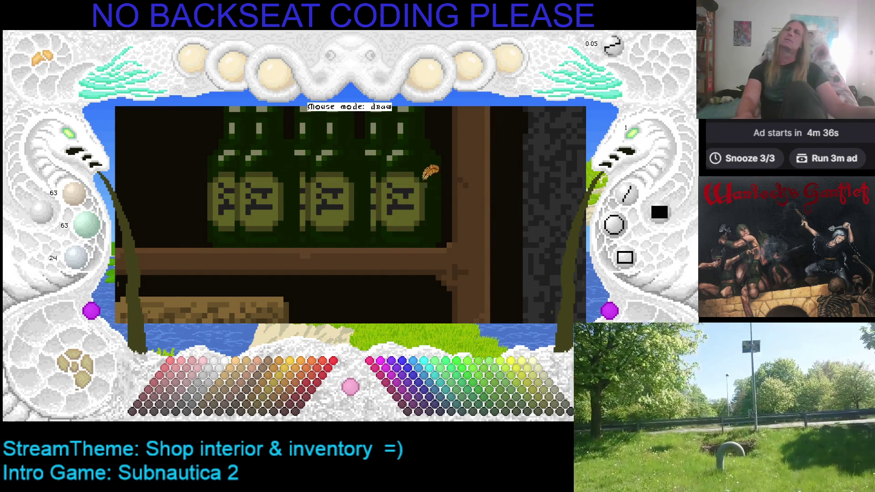
# Step: Pan the bottles and shelf to the centre and pick the dark green 10, 32, 14
pyautogui.moveTo(430, 173); pyautogui.dragTo(436, 208)
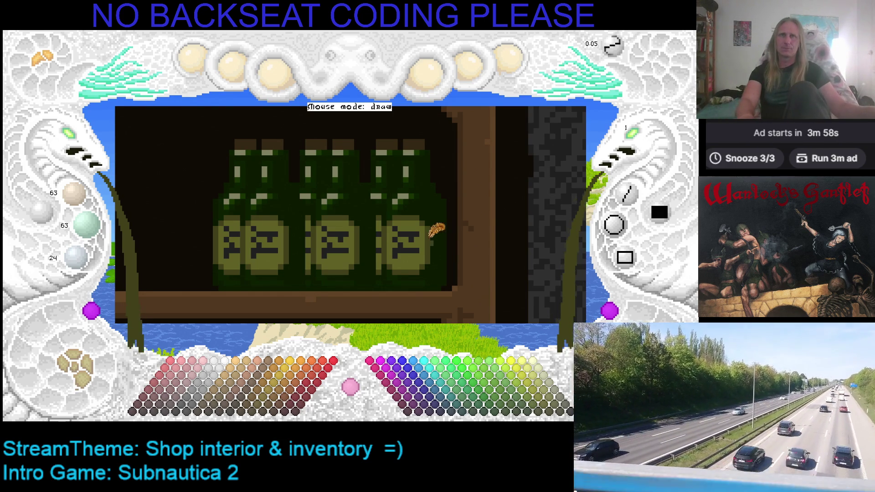
pyautogui.click(479, 411)
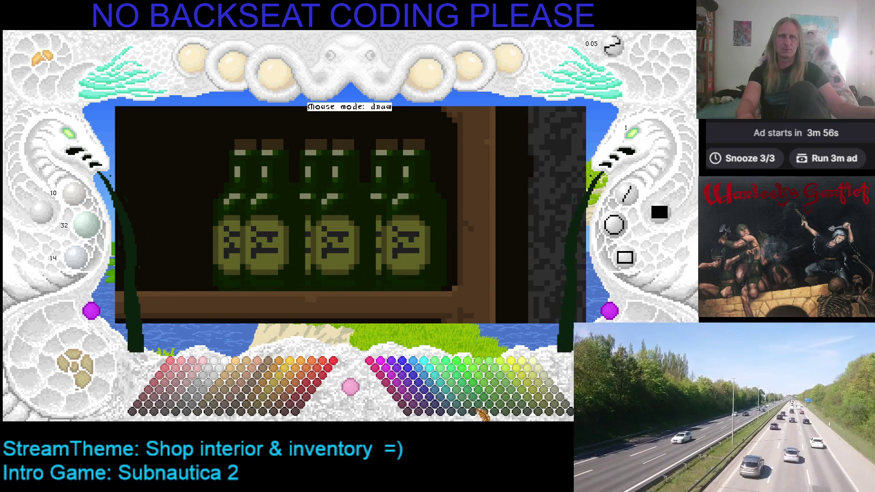
# Step: Brighten the colour and pick the pale 63, 63, 48 tone for the rightmost bottle's label
pyautogui.press('+')
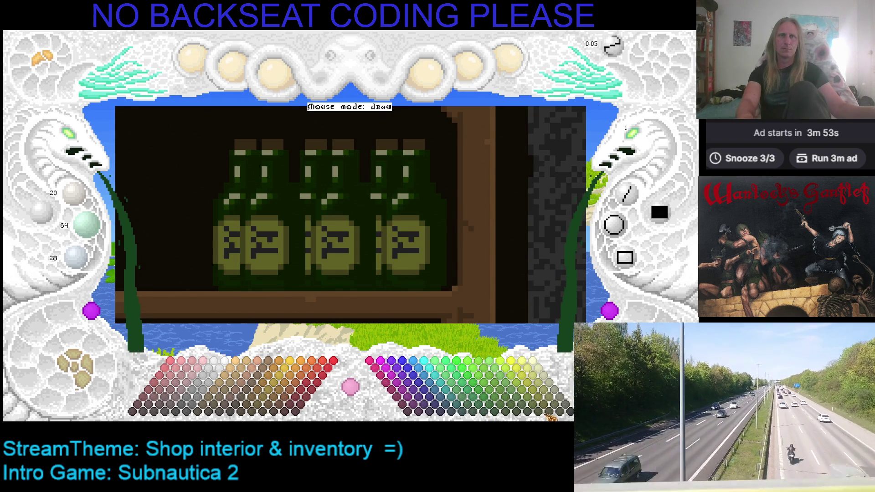
pyautogui.click(563, 413)
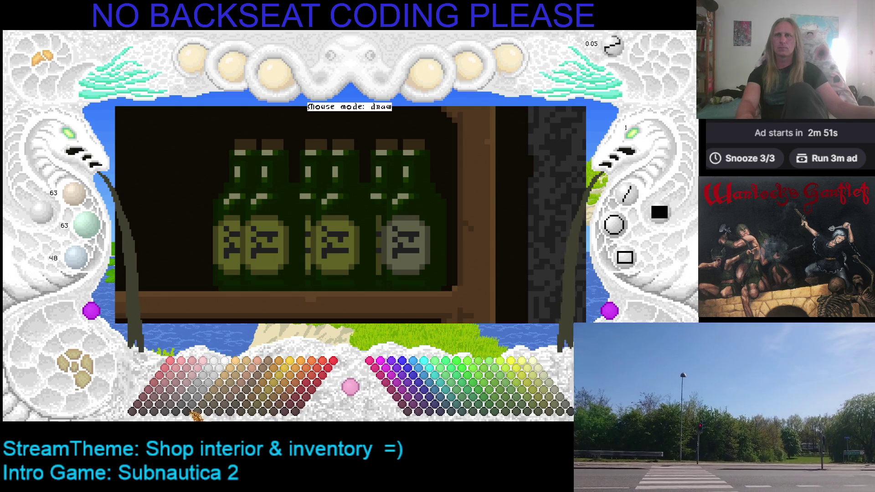
# Step: Try two grey swatches, then sample the light grey-tan 95, 95, 72 from a bottle highlight
pyautogui.click(195, 412)
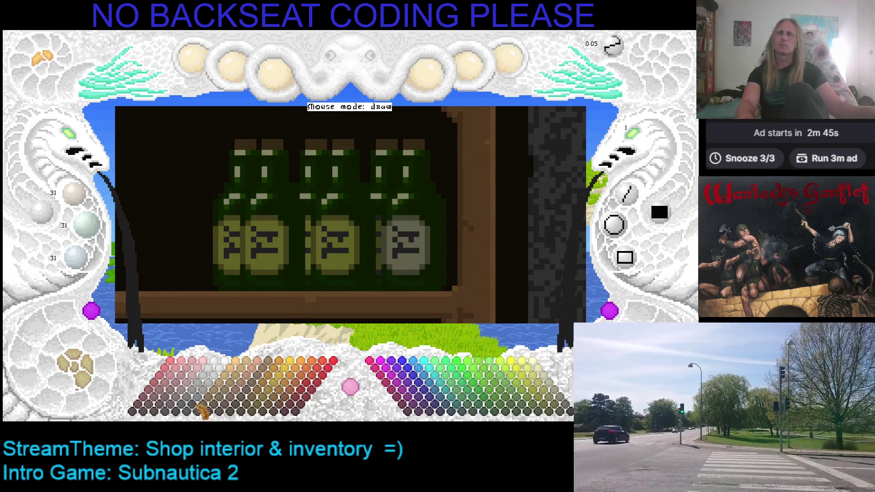
pyautogui.click(185, 413)
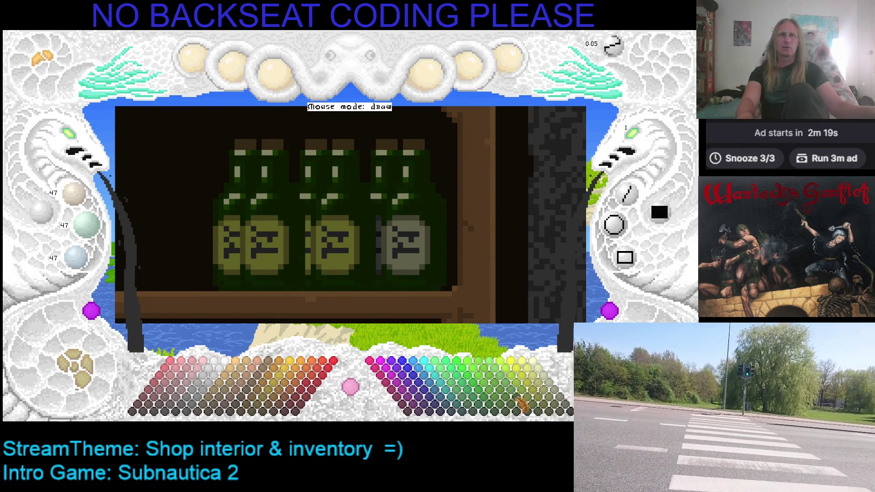
pyautogui.rightClick(409, 153)
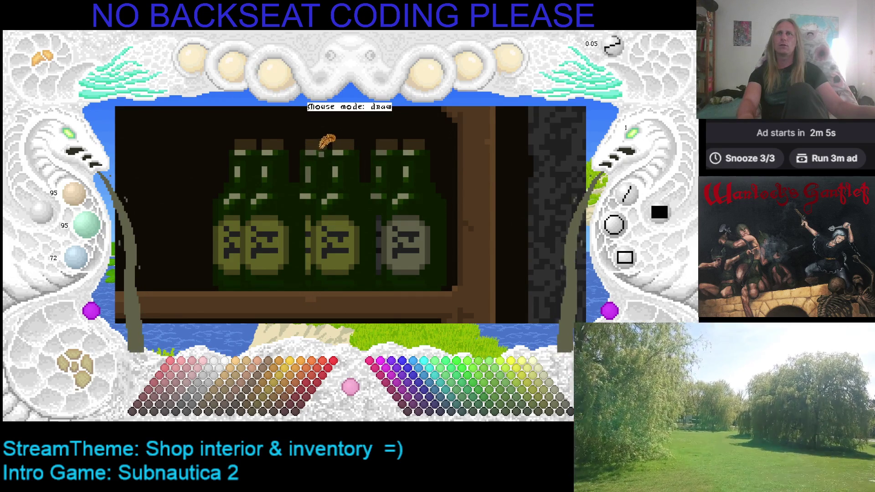
# Step: Sample colours from the neighbouring bottles and their olive labels, ending on 24, 52, 0
pyautogui.rightClick(319, 167)
pyautogui.rightClick(316, 173)
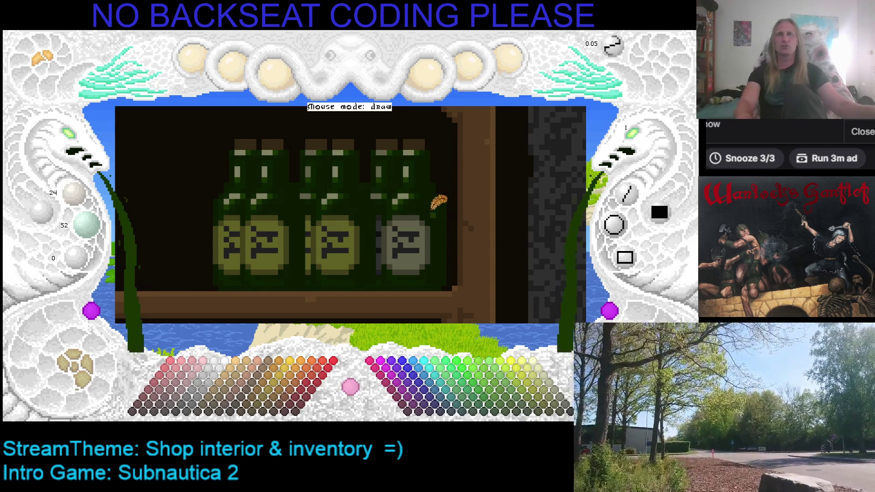
pyautogui.rightClick(373, 223)
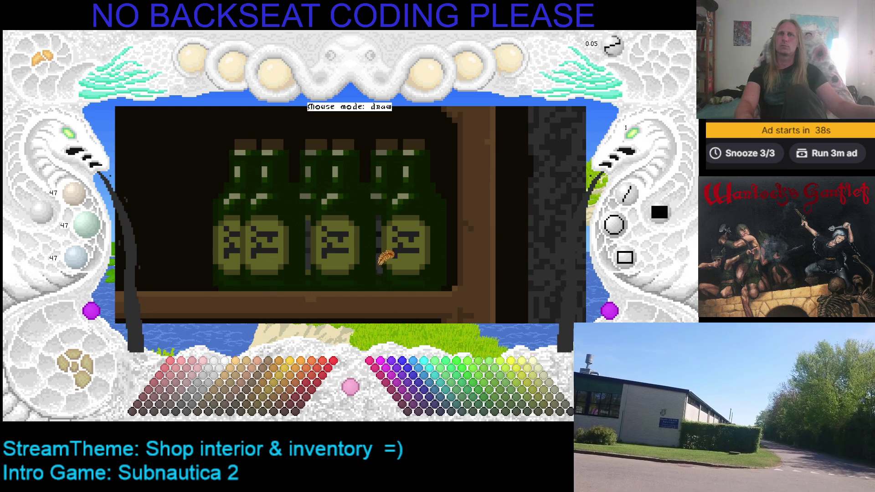
pyautogui.scroll(-1, 379, 262)
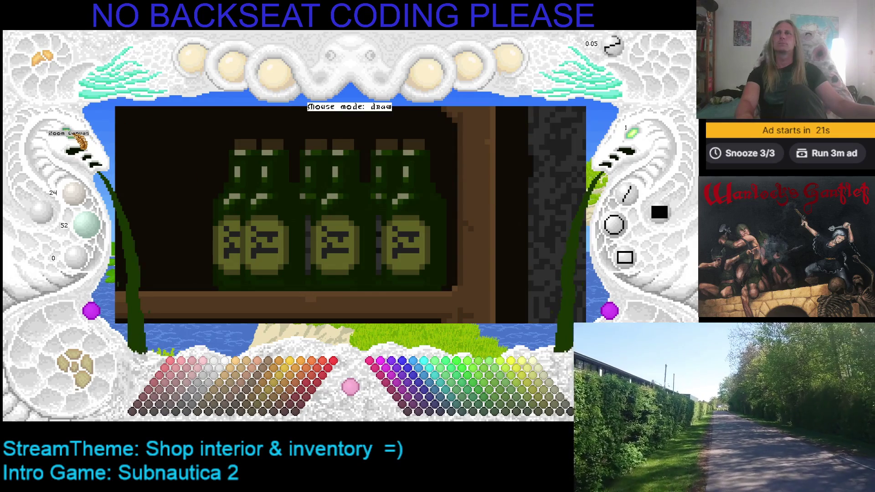
# Step: Sample the shelf's brown and adjust with brown swatches to reach 78, 60, 30
pyautogui.scroll(-1, 59, 136)
pyautogui.hscroll(-2, 348, 180)
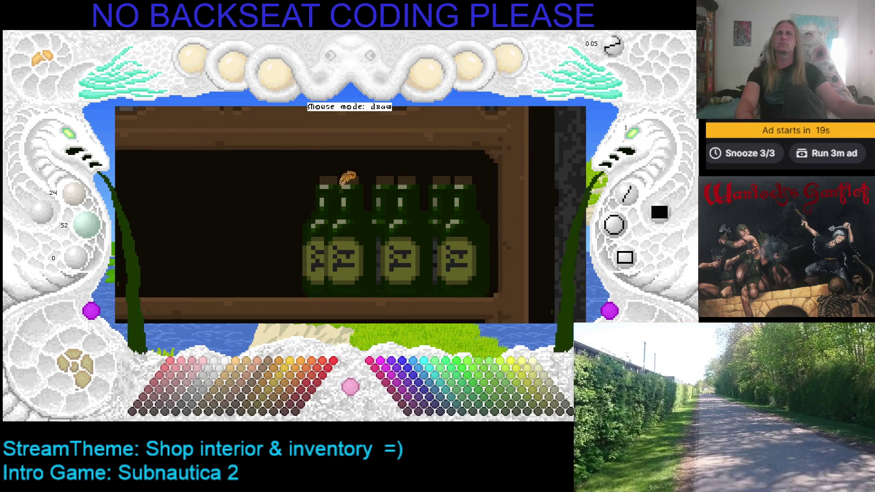
pyautogui.hscroll(1, 335, 175)
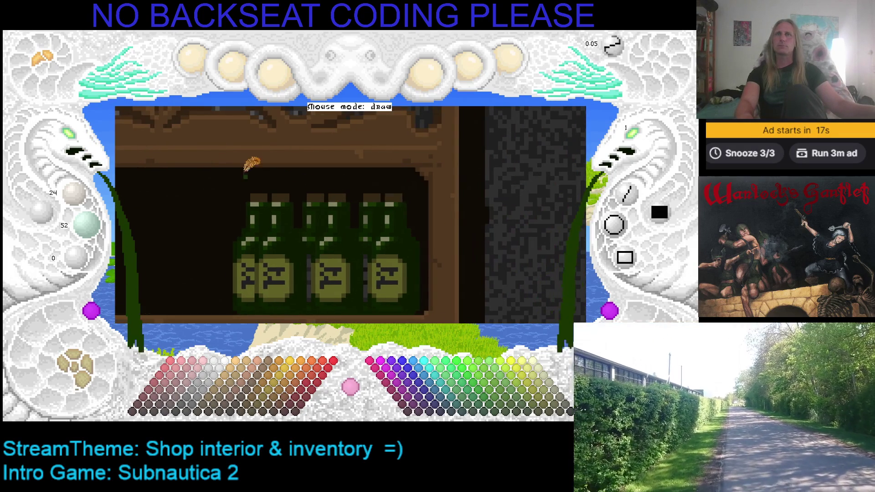
pyautogui.scroll(1, 75, 139)
pyautogui.scroll(1, 75, 139)
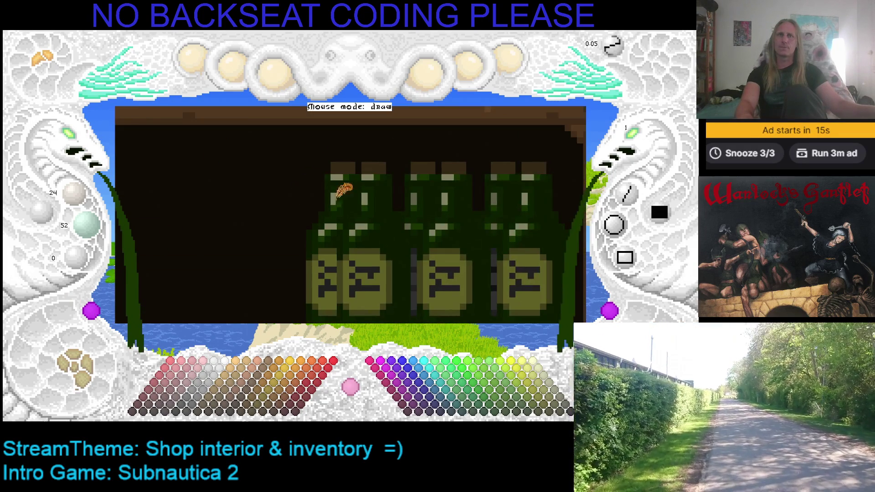
pyautogui.hscroll(1, 342, 184)
pyautogui.rightClick(357, 177)
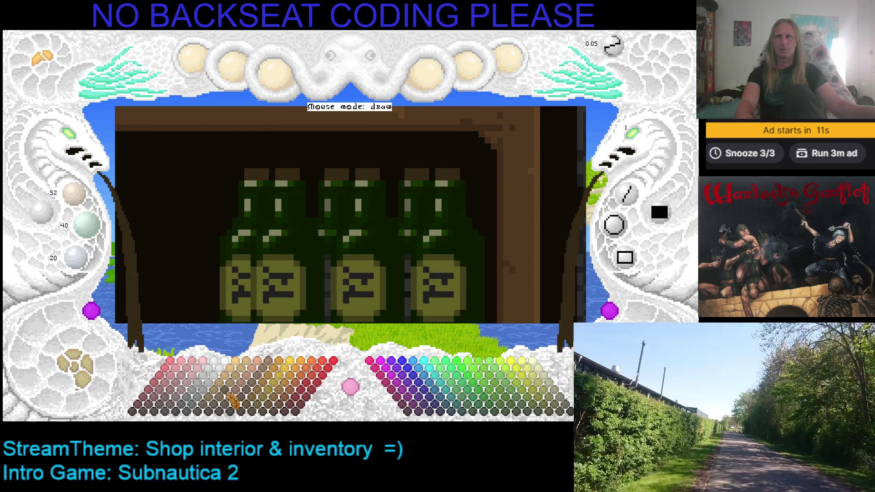
pyautogui.click(230, 406)
pyautogui.click(224, 407)
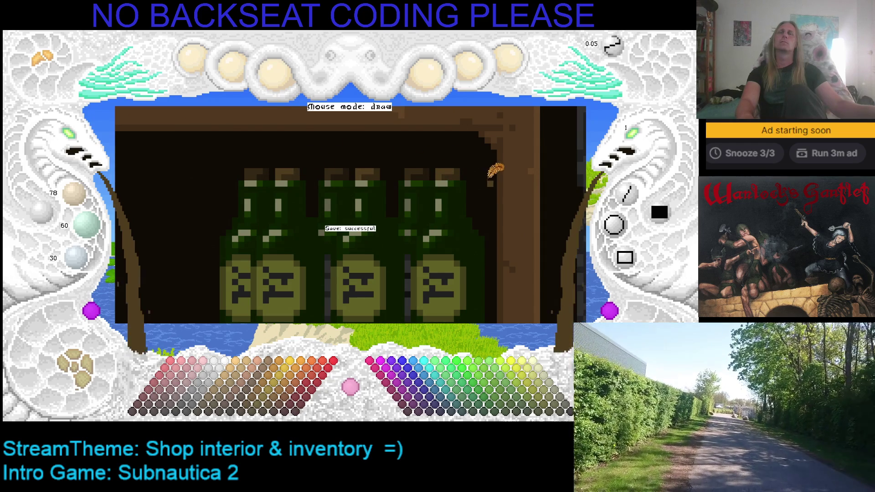
pyautogui.press('Left')
pyautogui.press('Left')
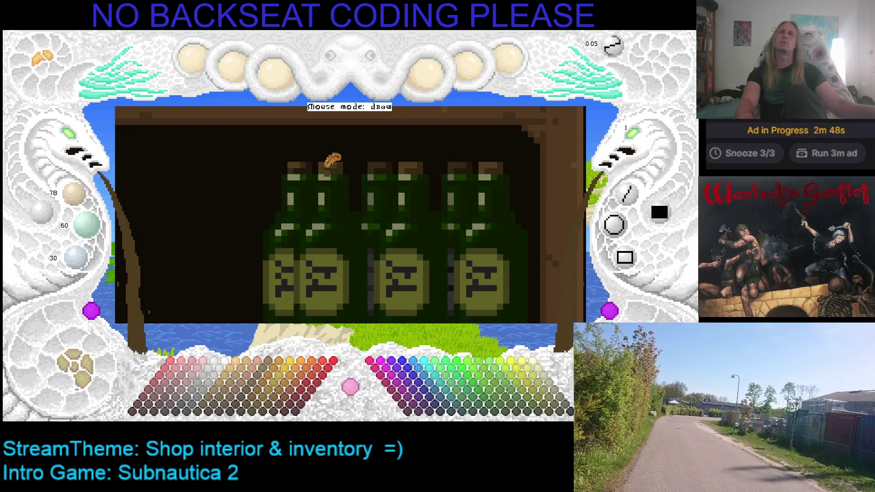
pyautogui.click(81, 144)
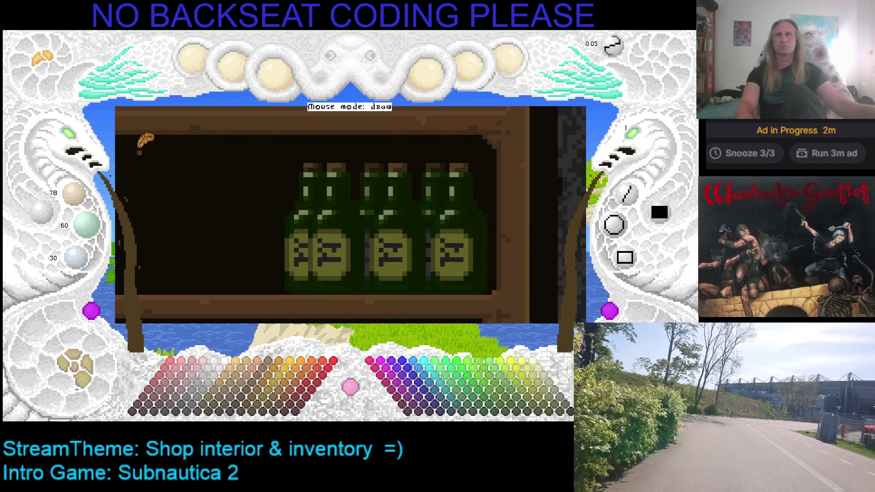
# Step: Zoom out to view the whole shop scene, then back in on the close-up
pyautogui.click(73, 134)
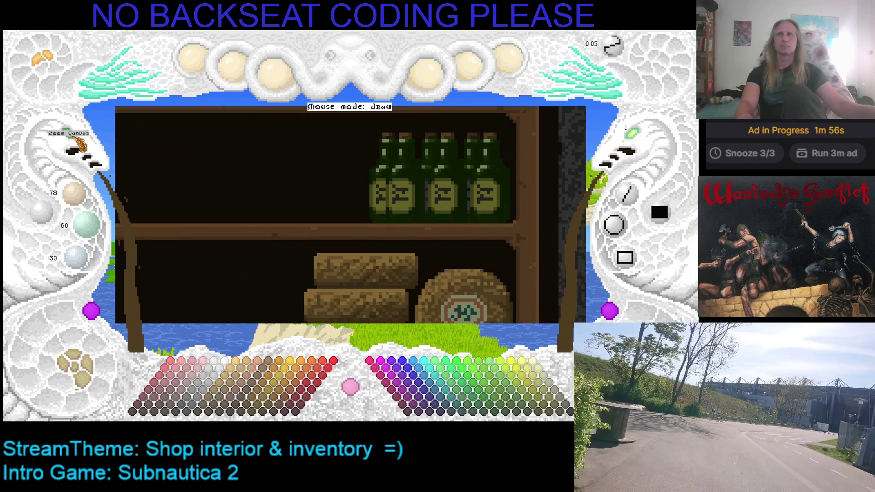
pyautogui.click(70, 136)
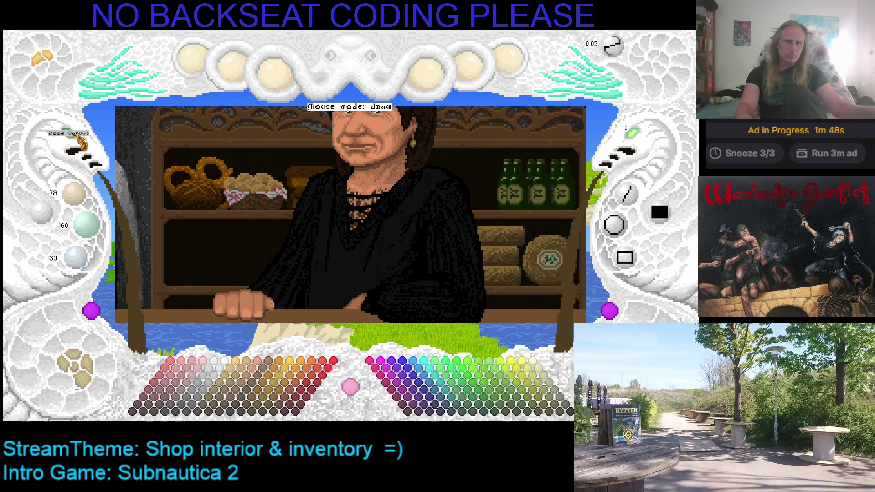
pyautogui.click(78, 148)
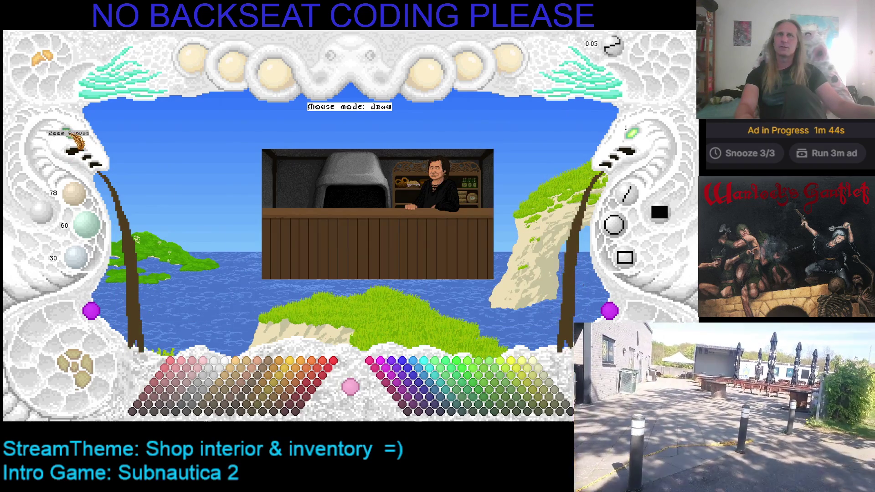
pyautogui.click(77, 142)
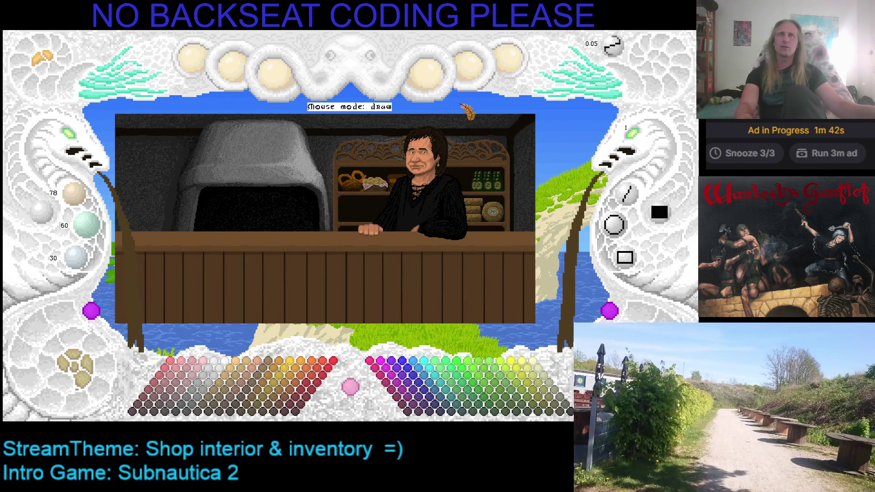
# Step: Save the shop interior picture and go to the Kaleidomancer folder in File Explorer
pyautogui.click(509, 64)
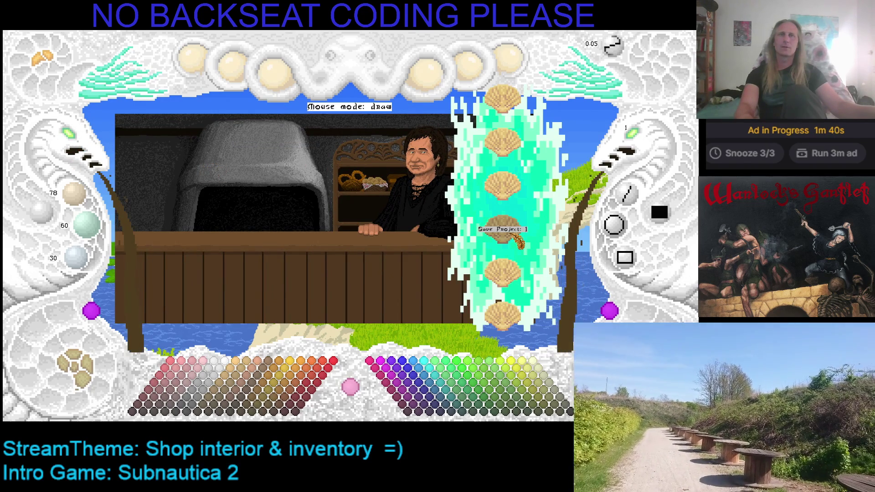
pyautogui.click(503, 226)
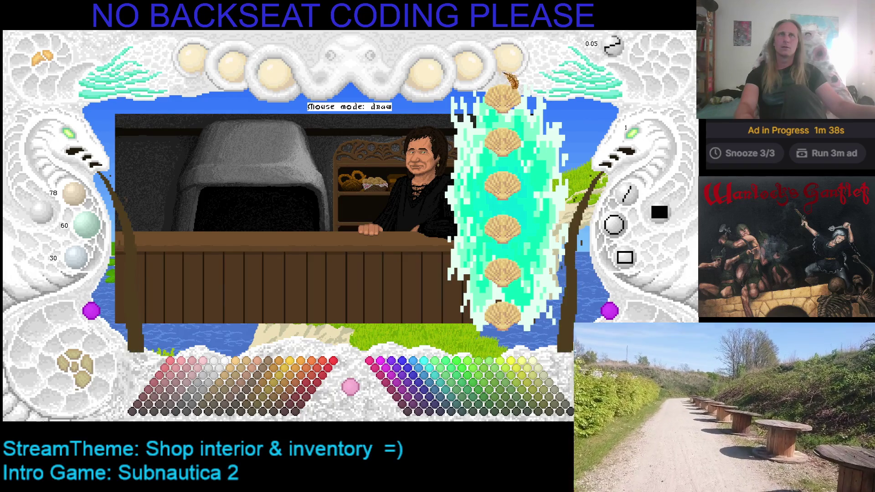
pyautogui.click(508, 60)
pyautogui.hotkey('alt', 'Tab')
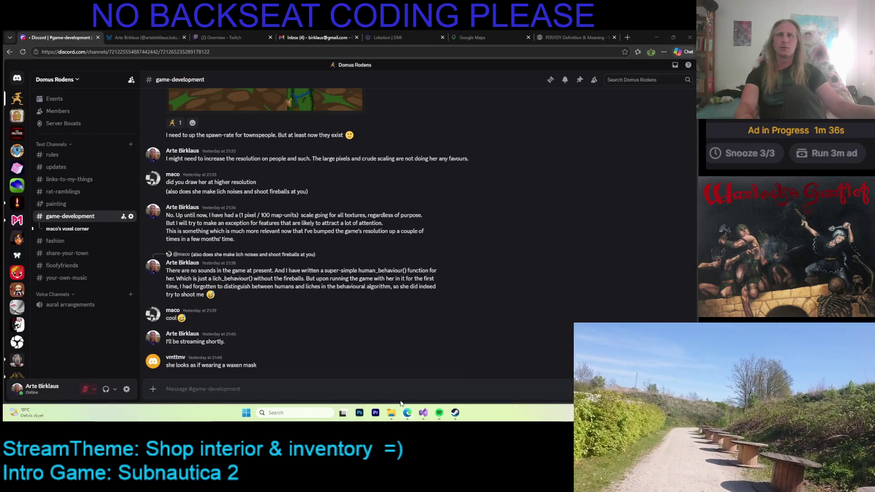
pyautogui.click(393, 412)
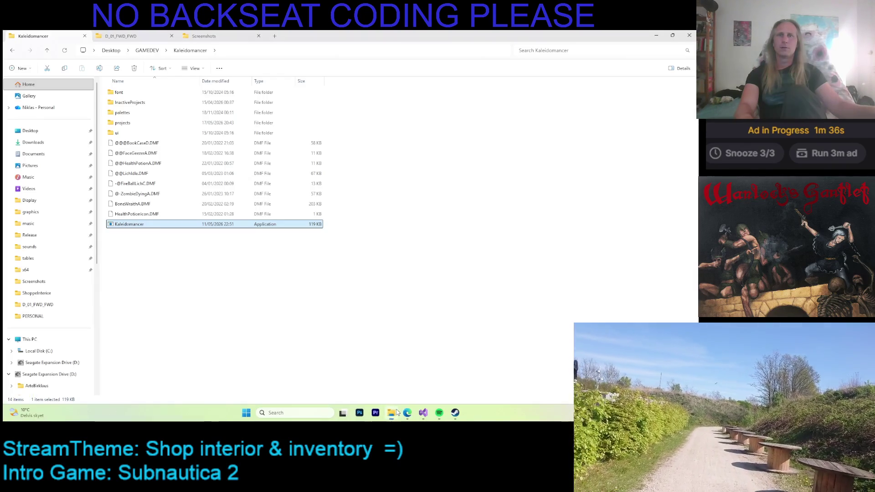
# Step: Select ShoppeInterior.KMF under projects > ShoppeInterior, go to D_01_FWD_FWD, then return to Visual Studio
pyautogui.doubleClick(142, 123)
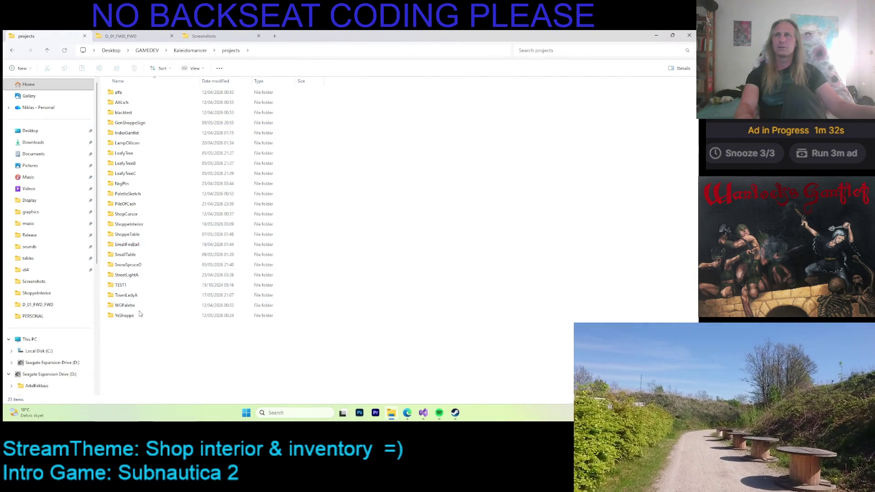
pyautogui.doubleClick(139, 318)
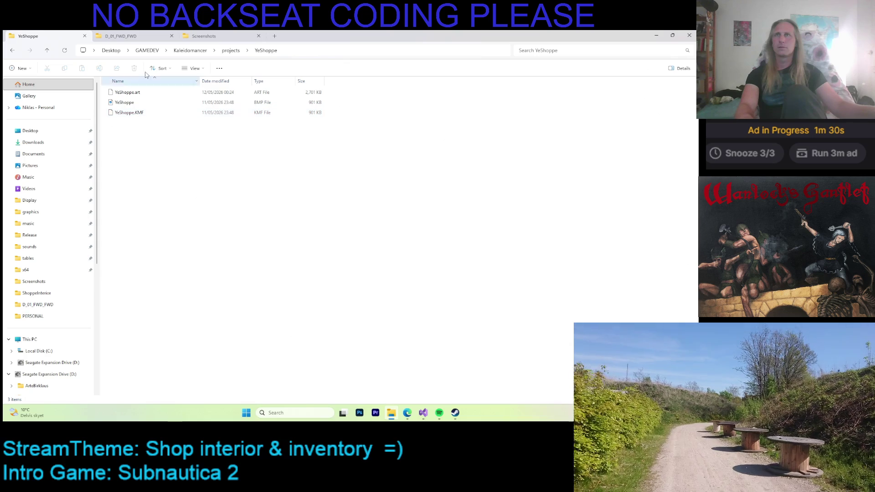
pyautogui.click(226, 52)
pyautogui.doubleClick(148, 225)
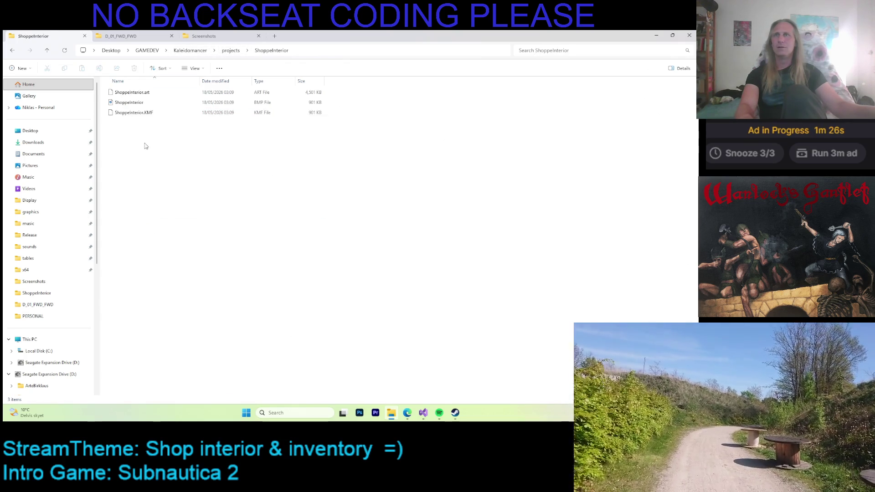
pyautogui.click(137, 112)
pyautogui.click(136, 37)
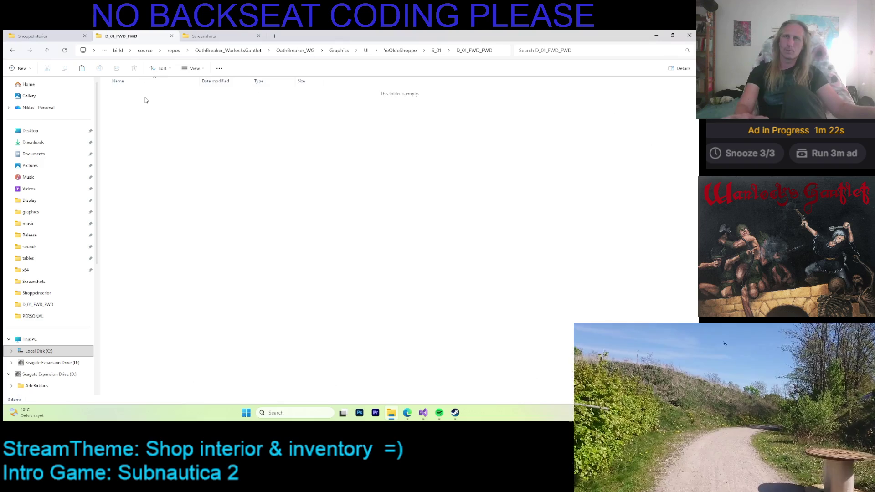
pyautogui.click(424, 413)
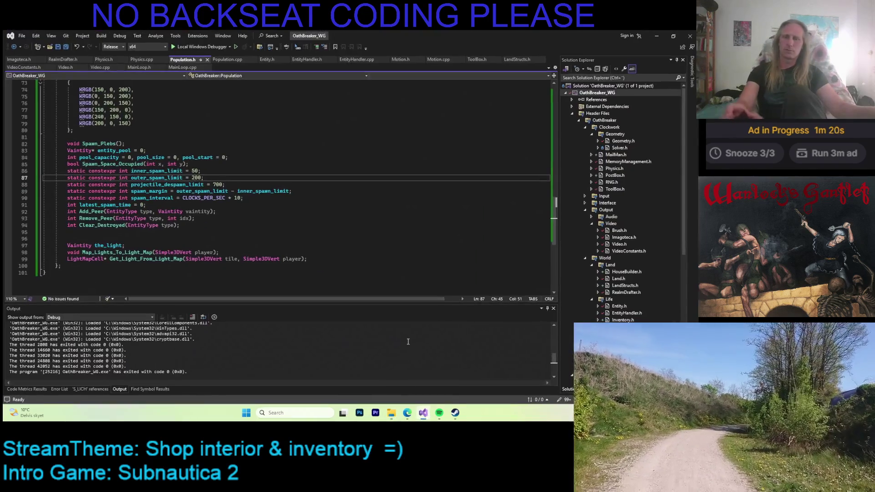
# Step: Run OathBreaker_WG in the debugger with F5
pyautogui.press('F5')
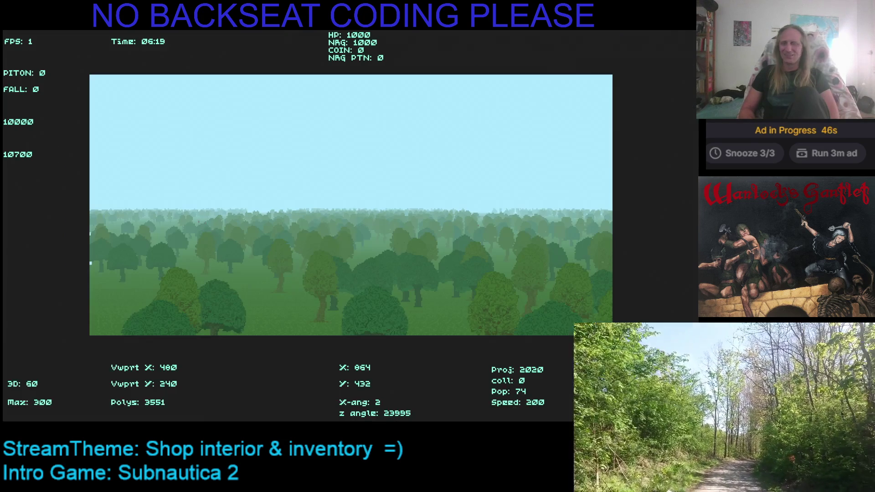
# Step: Speed up and fly over the forest, turning left toward the town street
pyautogui.press('shift')
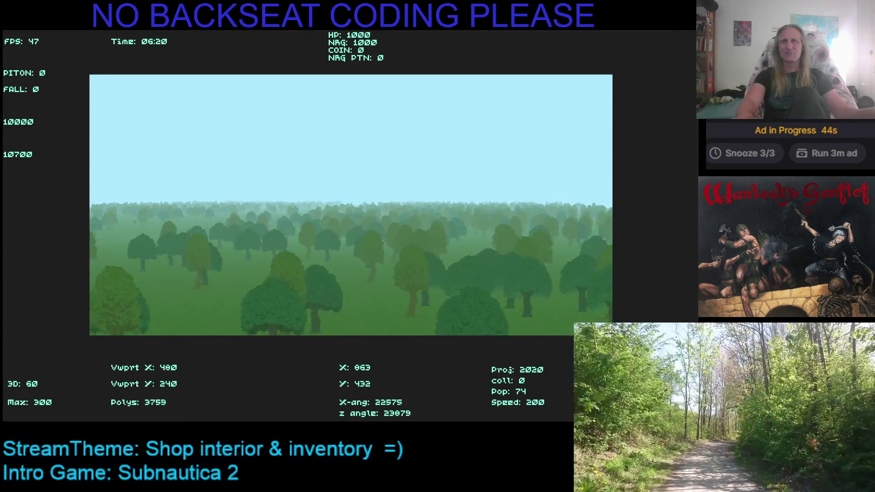
pyautogui.press('shift')
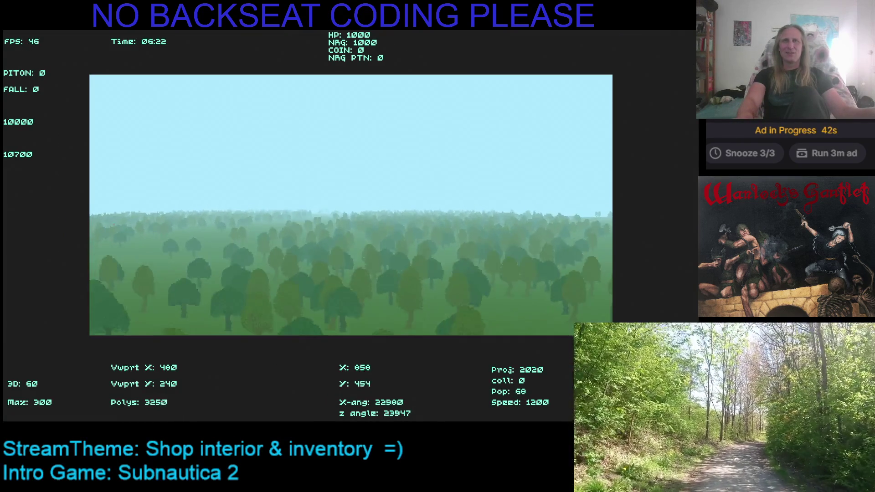
pyautogui.press('Left')
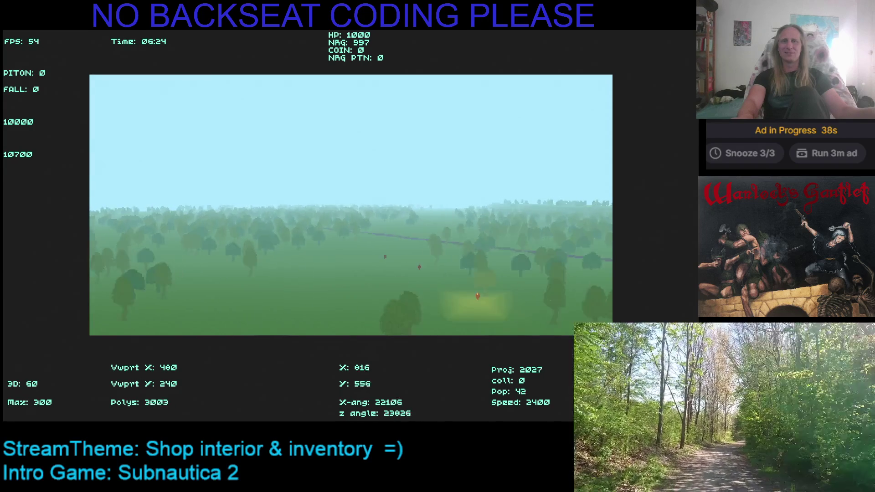
pyautogui.press('Left')
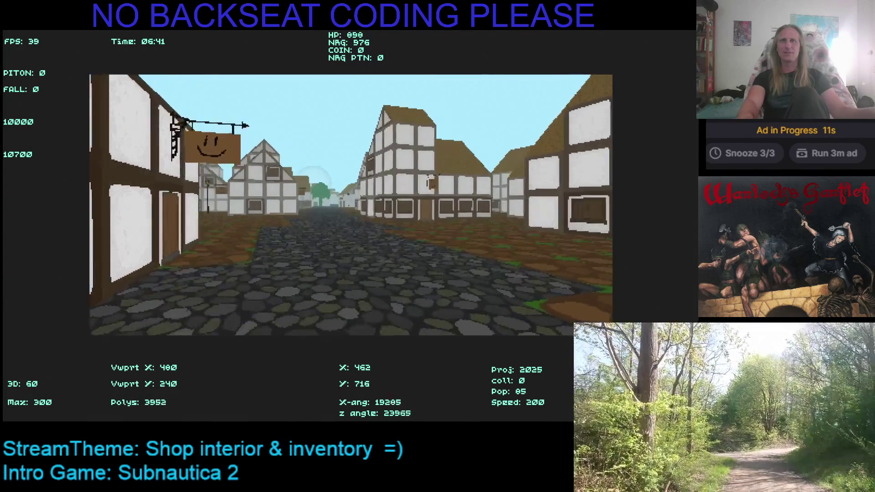
# Step: Enter the shop to see the shopkeeper and price list, then leave and face down the street
pyautogui.press('Left')
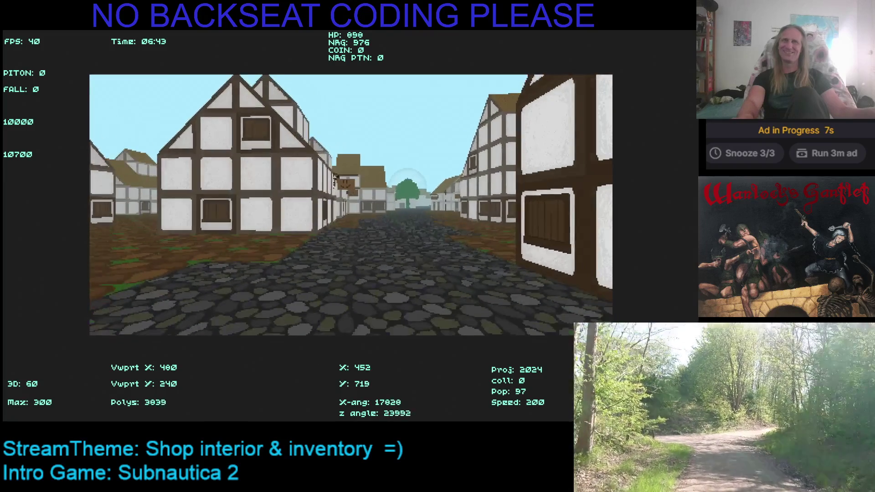
pyautogui.press('Left')
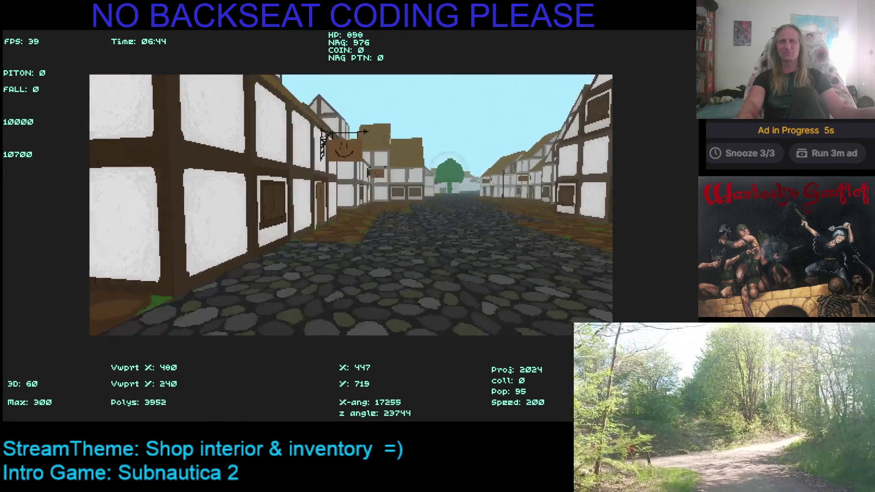
pyautogui.press('Left')
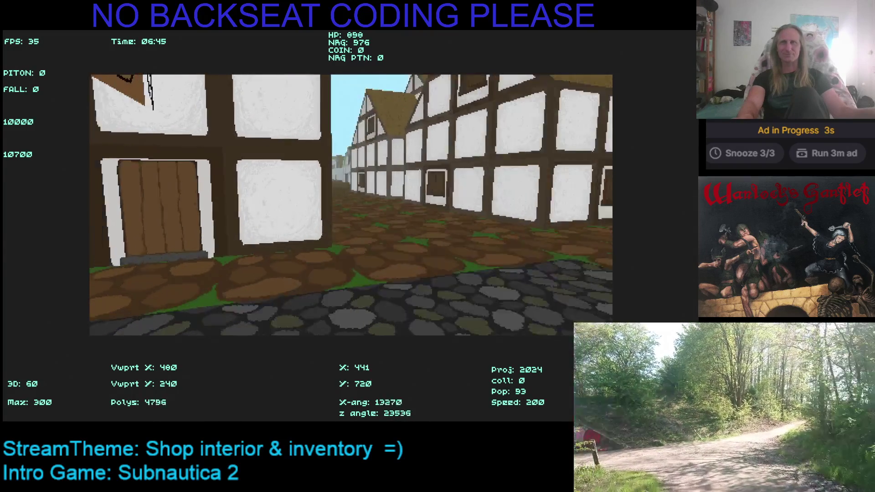
pyautogui.press('Up')
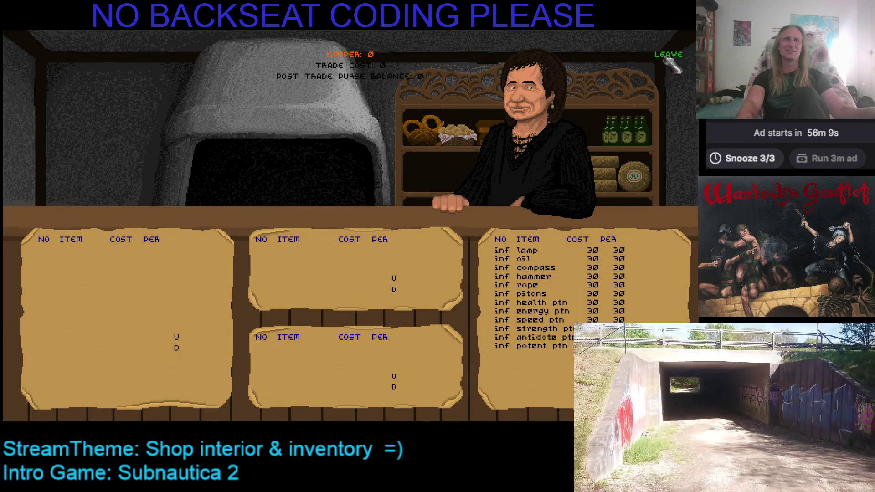
pyautogui.click(667, 58)
pyautogui.press('Right')
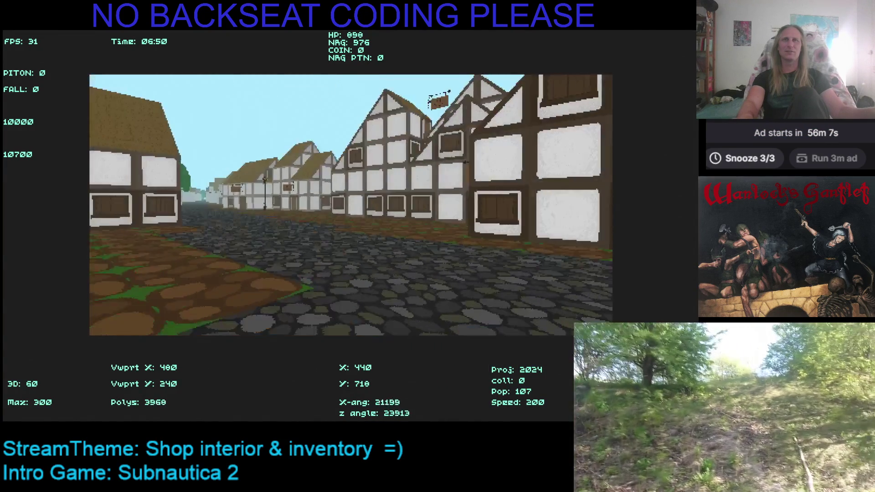
# Step: Turn past the smiley shop sign and tree to face along the street
pyautogui.press('Left')
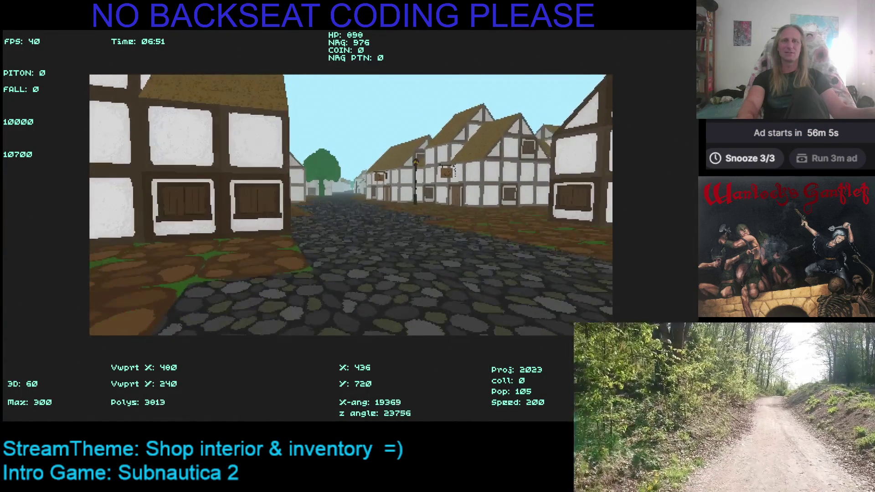
pyautogui.press('Left')
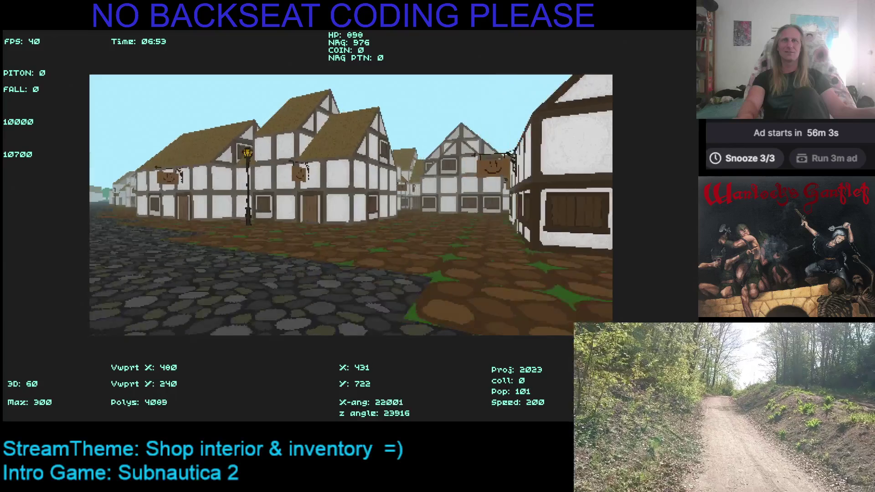
pyautogui.press('Left')
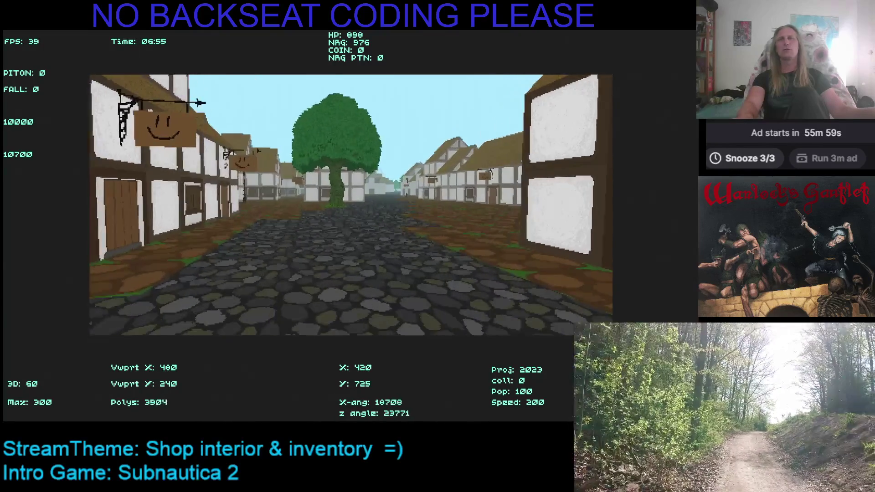
pyautogui.press('Right')
pyautogui.press('Right')
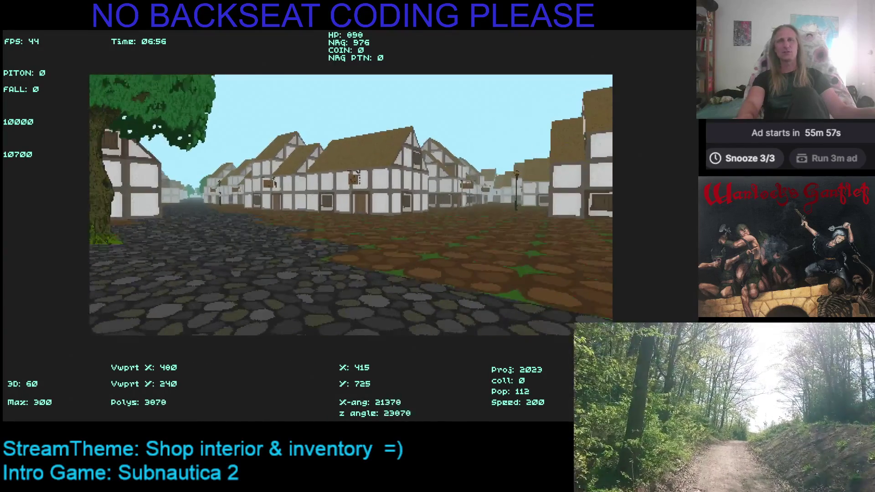
pyautogui.press('Left')
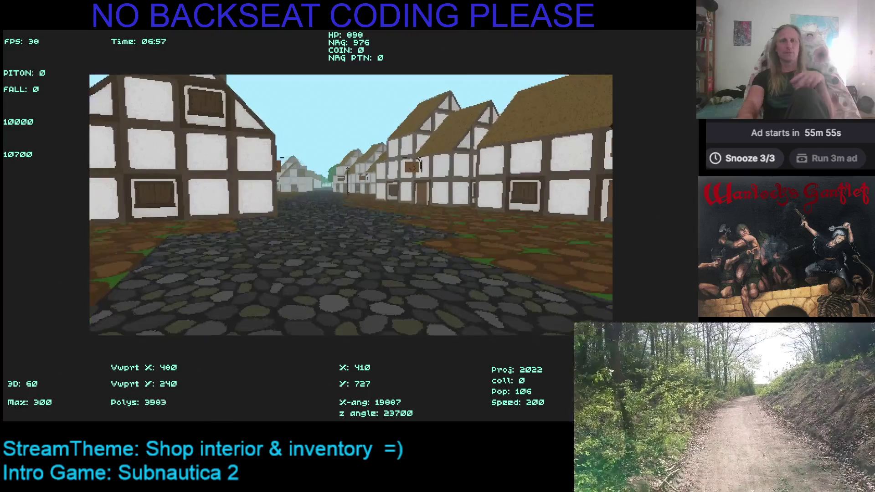
# Step: Walk down the cobbled street past the shop signs and lampposts to the open square
pyautogui.press('Up')
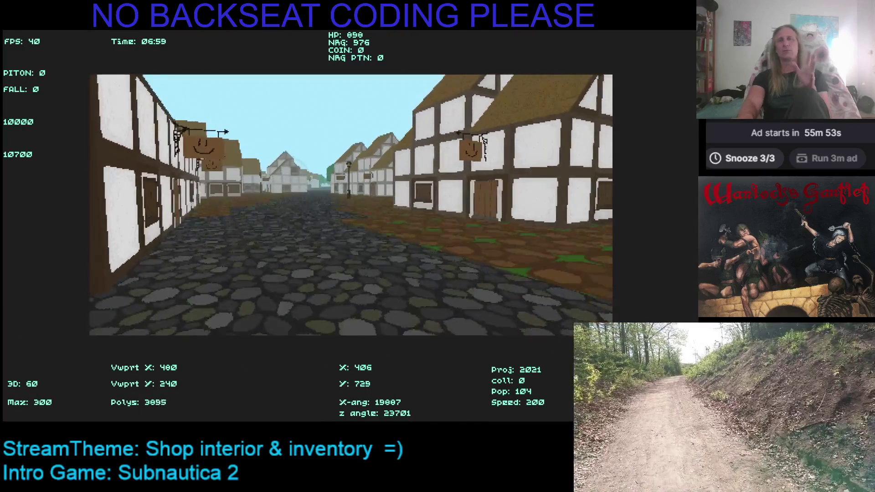
pyautogui.press('Up')
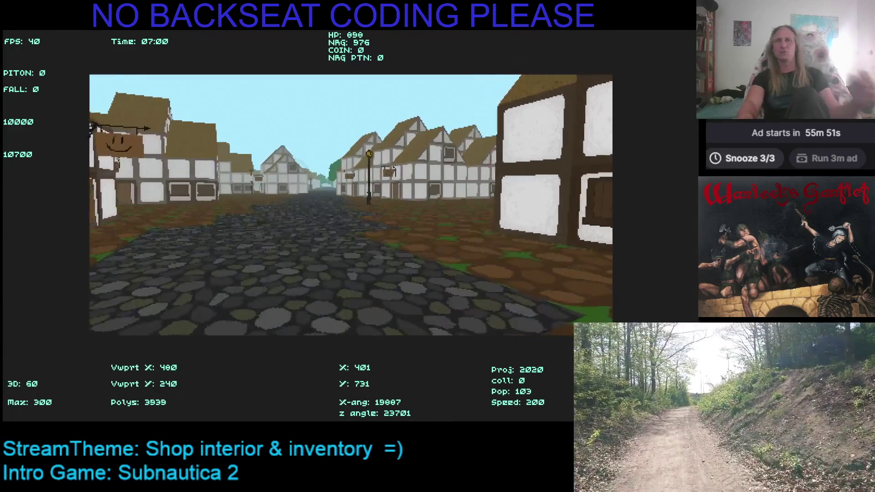
pyautogui.press('Up')
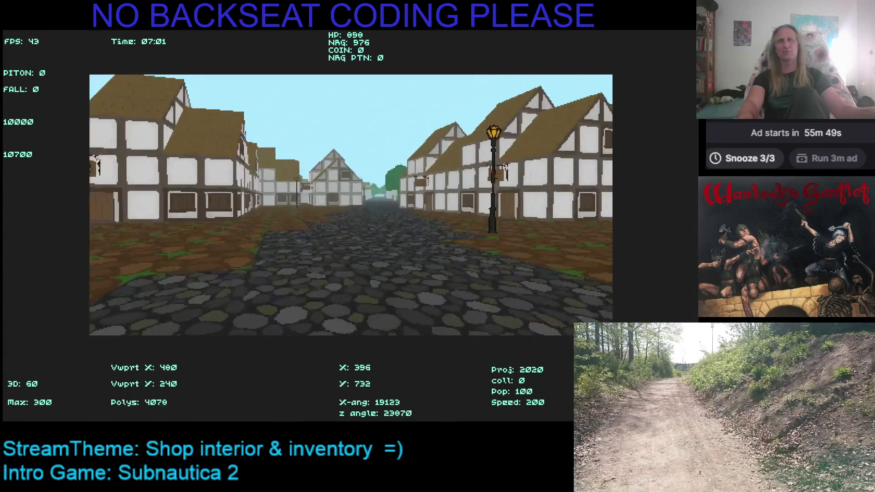
pyautogui.press('Up')
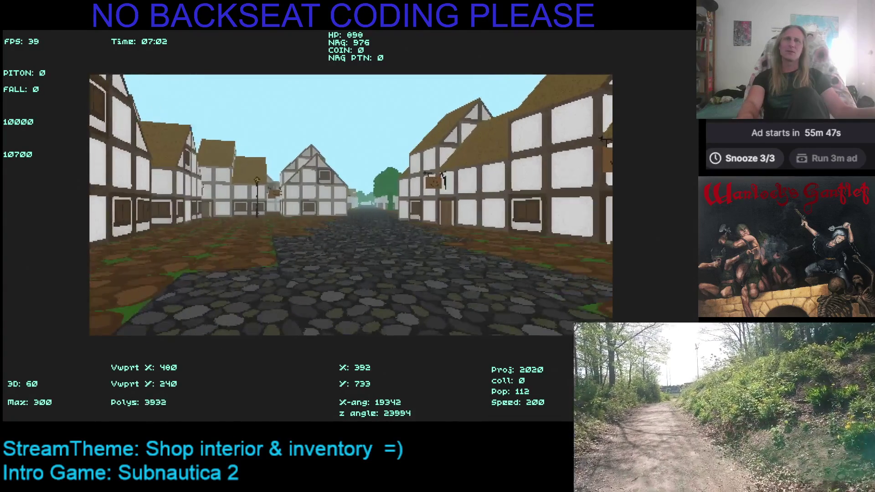
pyautogui.press('Up')
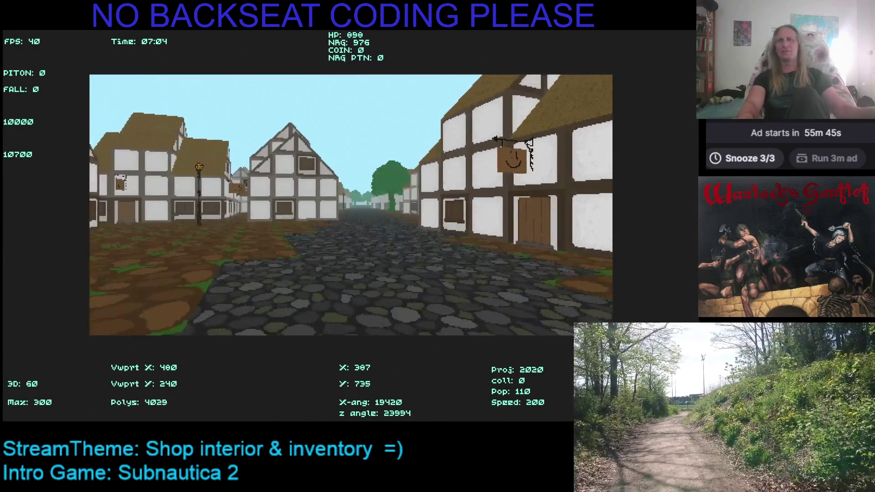
pyautogui.press('Up')
pyautogui.press('Right')
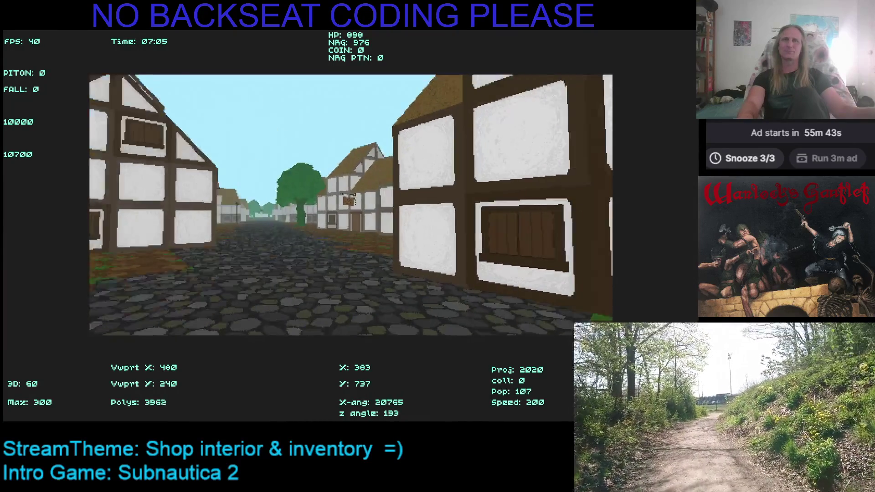
pyautogui.press('Up')
pyautogui.press('Left')
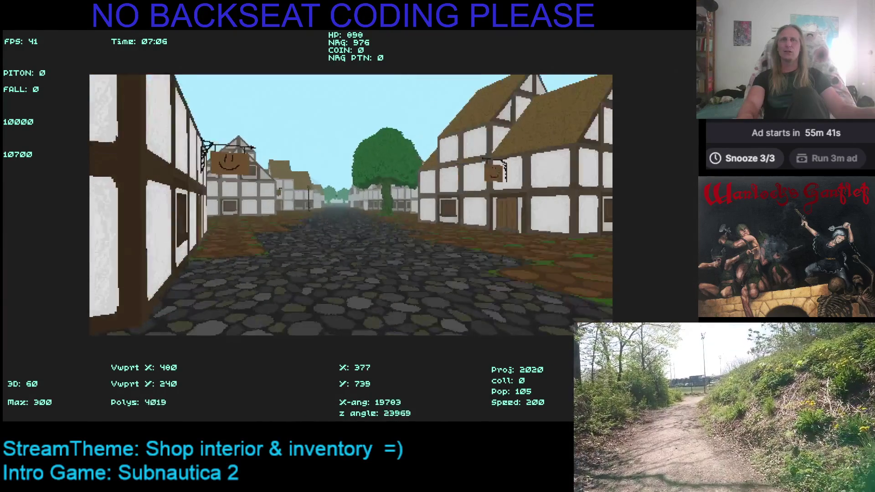
pyautogui.press('Up')
pyautogui.press('Left')
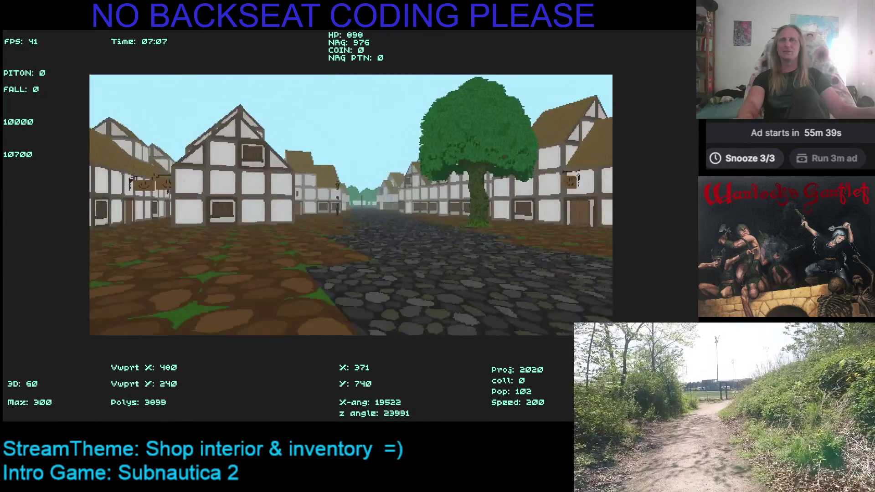
pyautogui.press('Left')
pyautogui.press('Up')
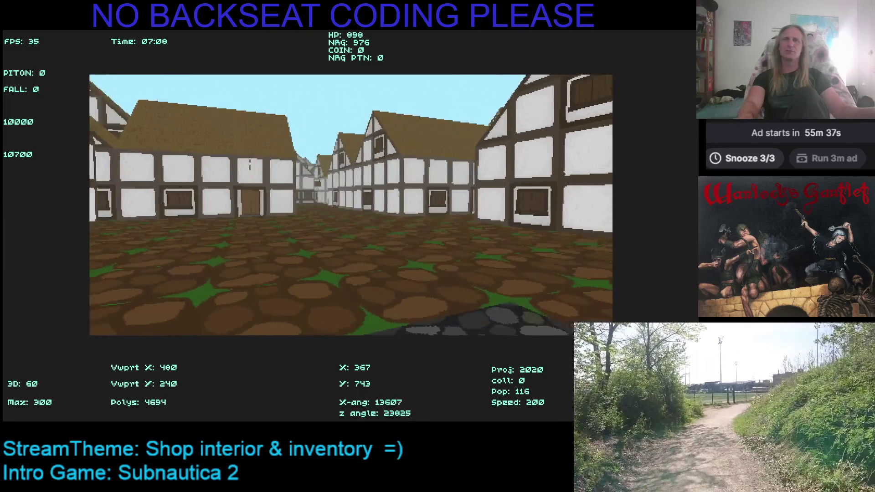
pyautogui.press('Right')
pyautogui.press('Up')
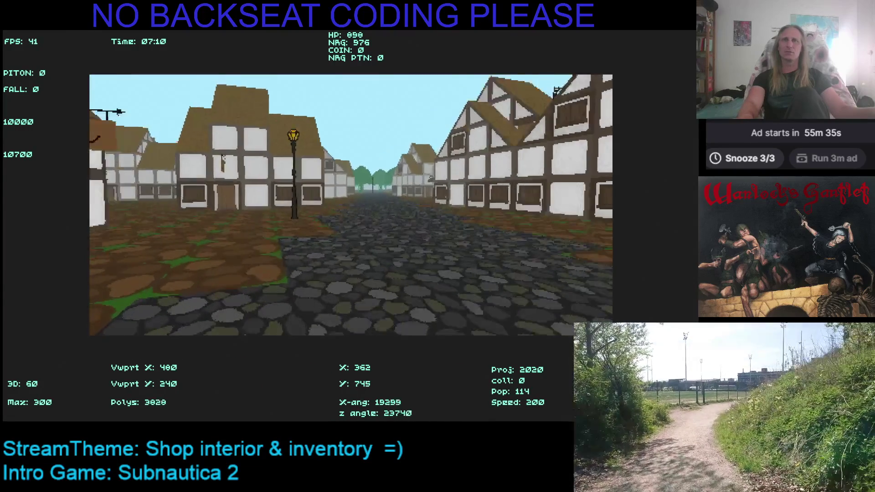
pyautogui.press('Up')
pyautogui.press('Right')
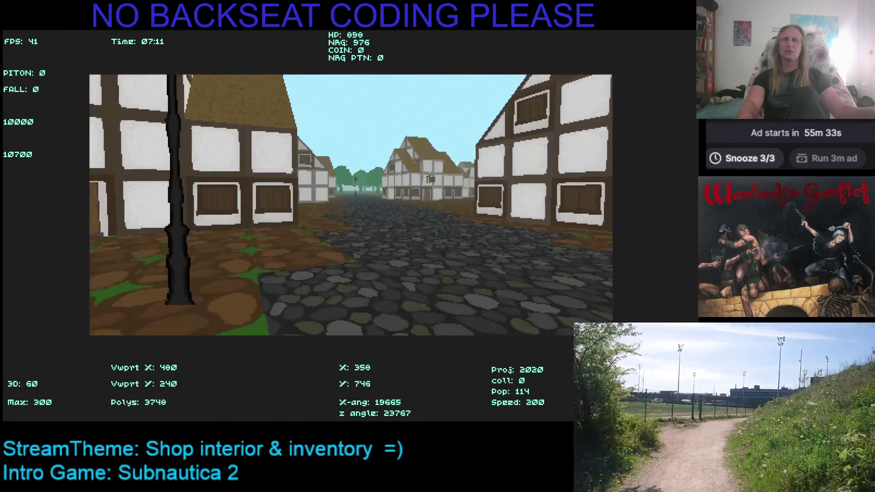
pyautogui.press('Right')
pyautogui.press('Up')
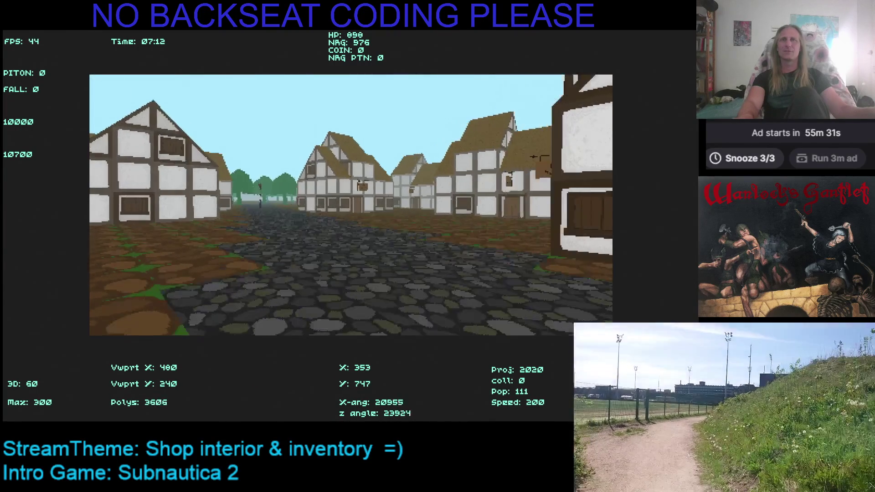
pyautogui.press('Up')
pyautogui.press('Right')
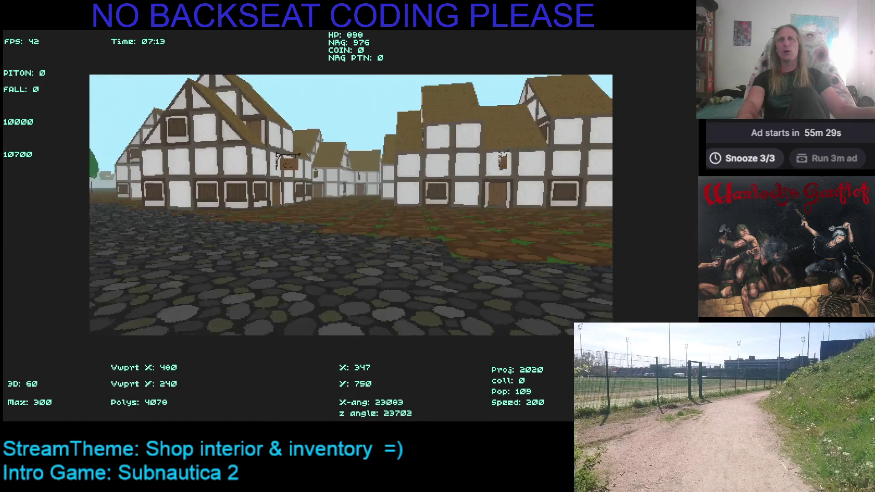
pyautogui.press('Left')
pyautogui.press('Up')
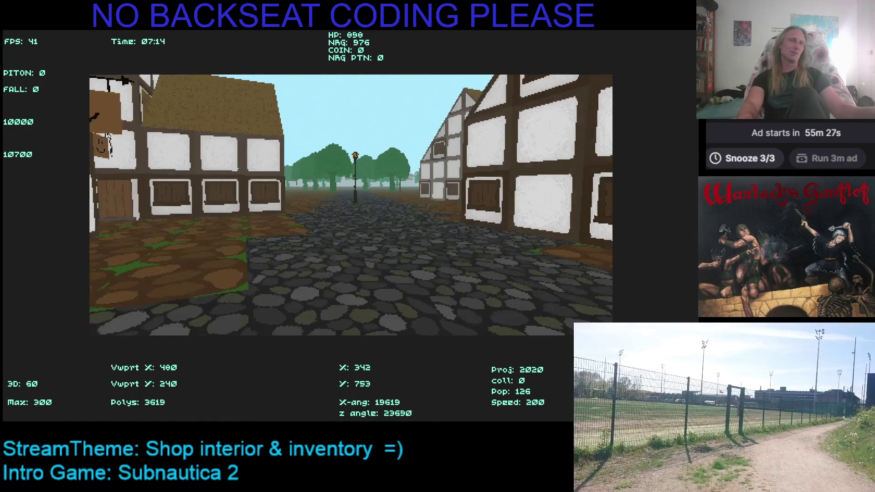
pyautogui.press('Up')
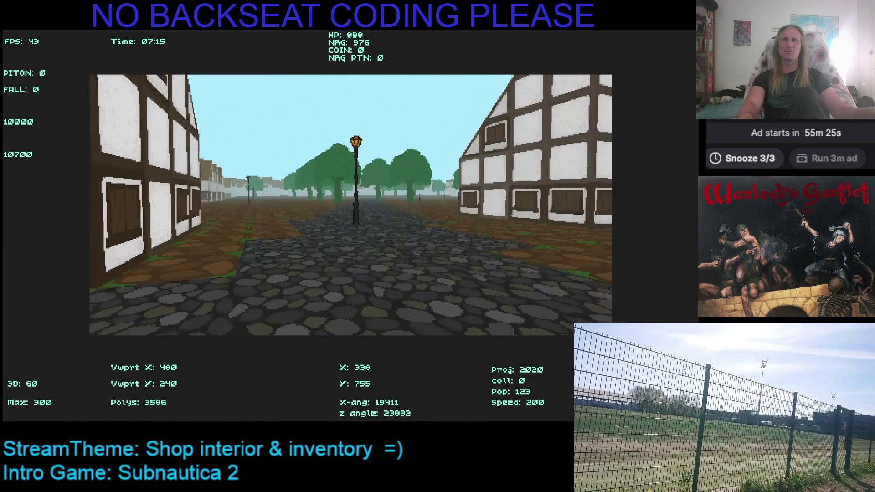
pyautogui.press('Up')
pyautogui.press('Right')
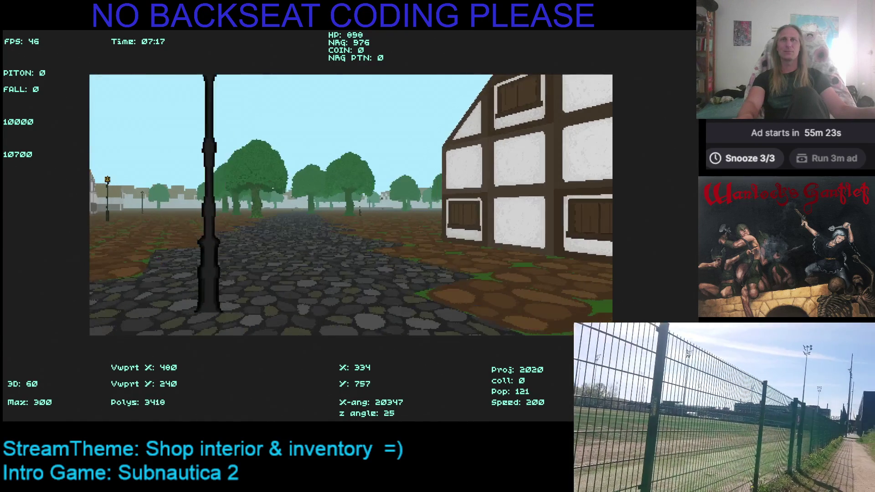
pyautogui.press('Right')
pyautogui.press('Up')
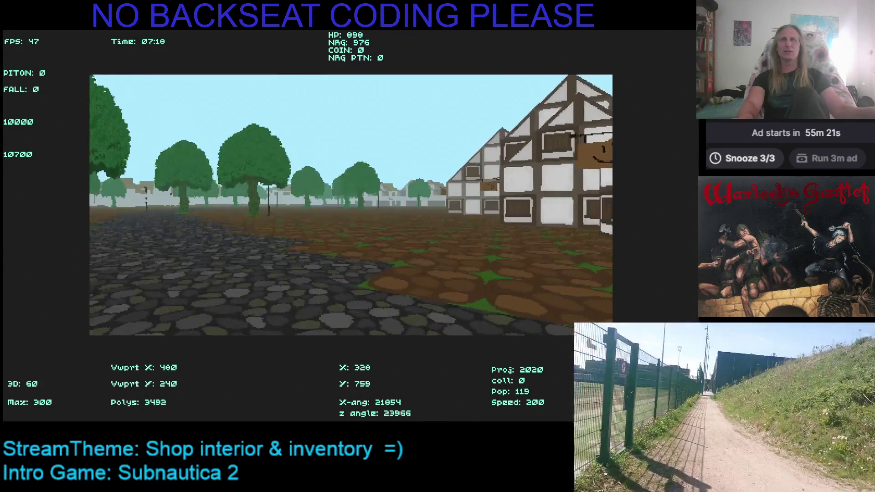
# Step: Cross the tree-lined square past the large tree to the house with the shop sign
pyautogui.press('Left')
pyautogui.press('Up')
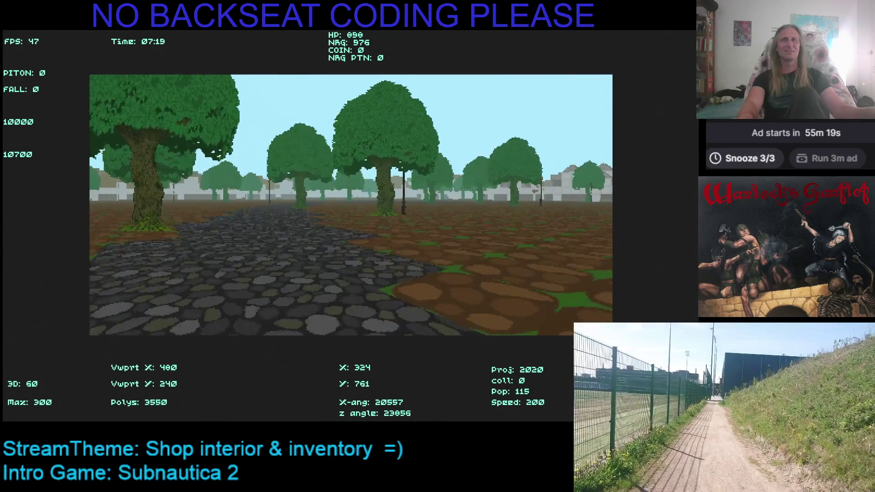
pyautogui.press('Up')
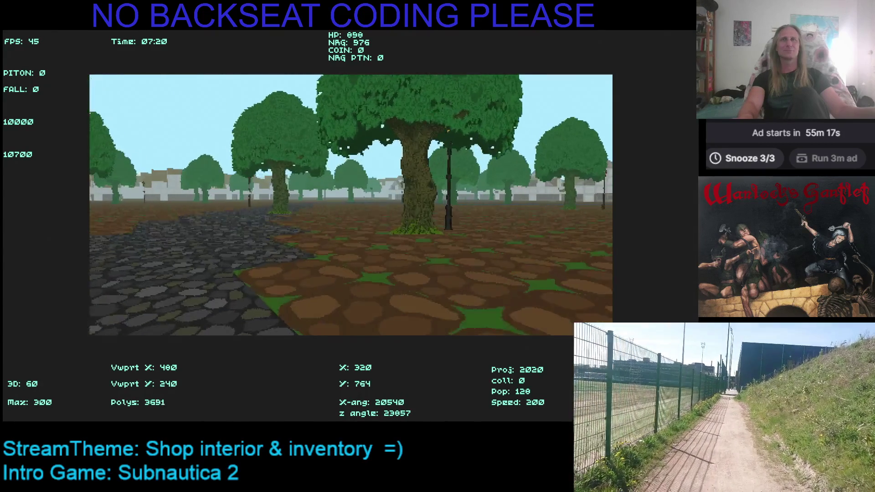
pyautogui.press('Up')
pyautogui.press('Right')
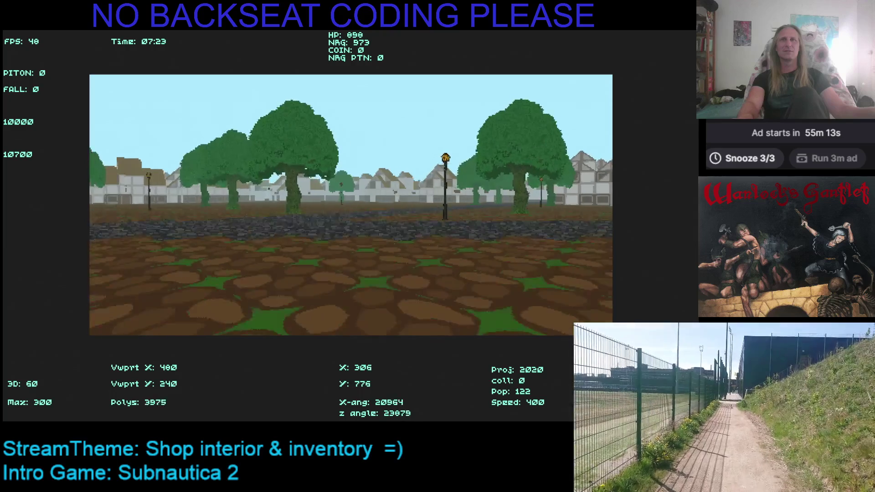
pyautogui.press('Up')
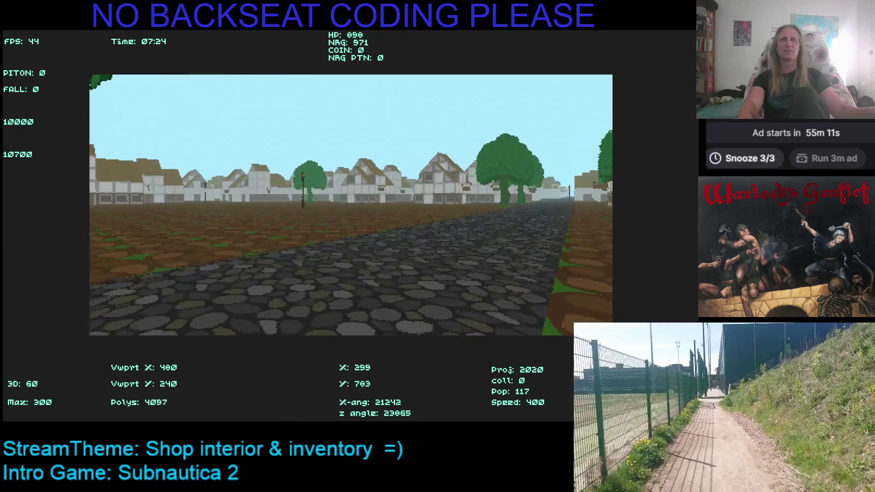
pyautogui.press('Up')
pyautogui.press('Left')
pyautogui.press('Up')
pyautogui.press('Left')
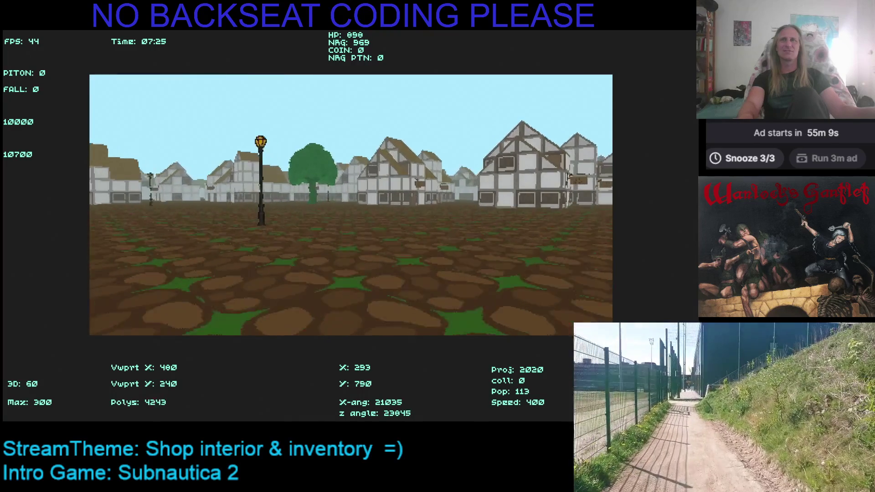
pyautogui.press('Up')
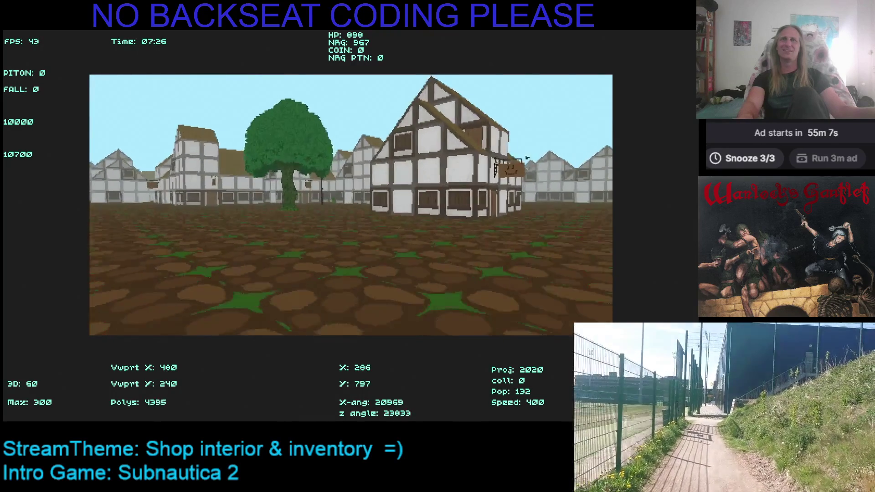
pyautogui.press('Up')
pyautogui.press('Left')
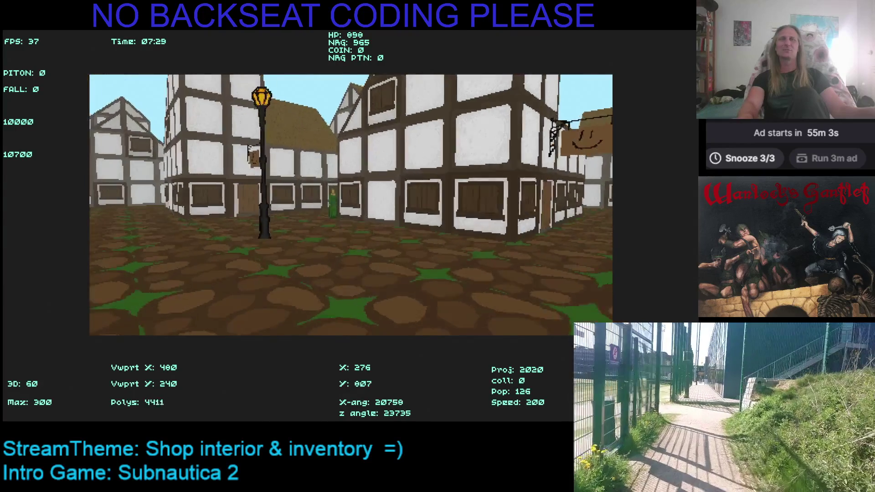
# Step: Look right past the woman in green along the street, then back toward her
pyautogui.press('Up')
pyautogui.press('Right')
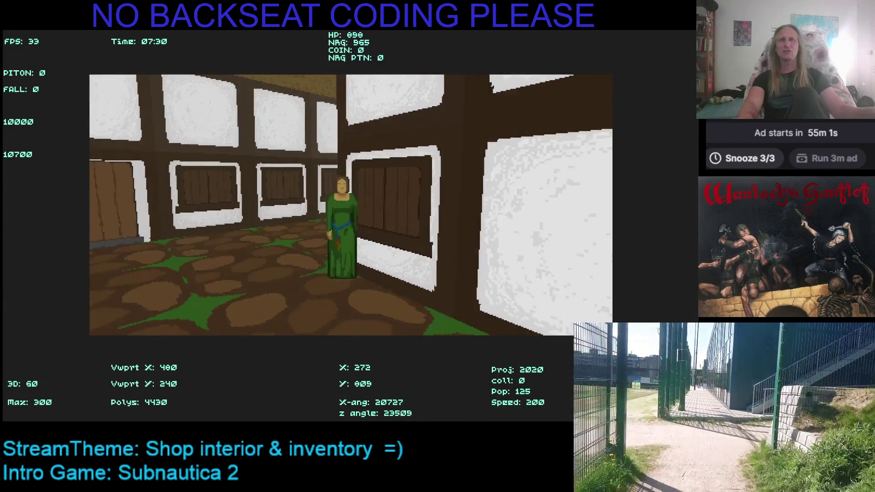
pyautogui.press('Right')
pyautogui.press('Right')
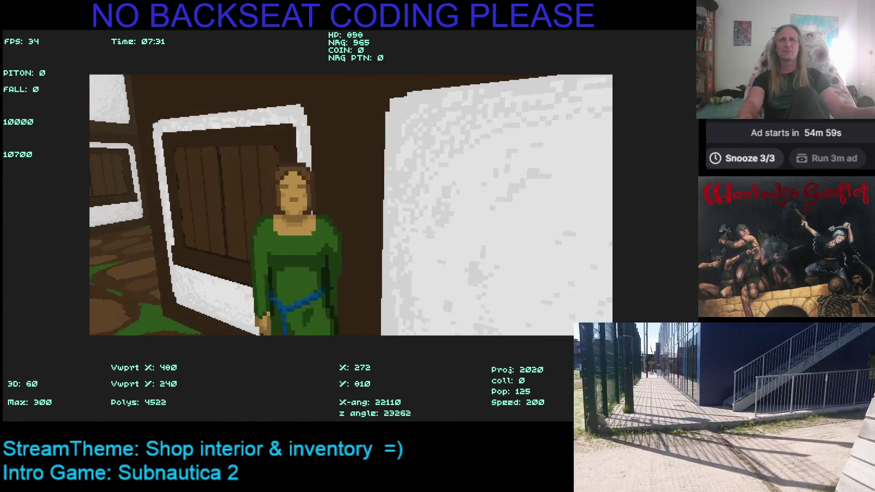
pyautogui.press('Right')
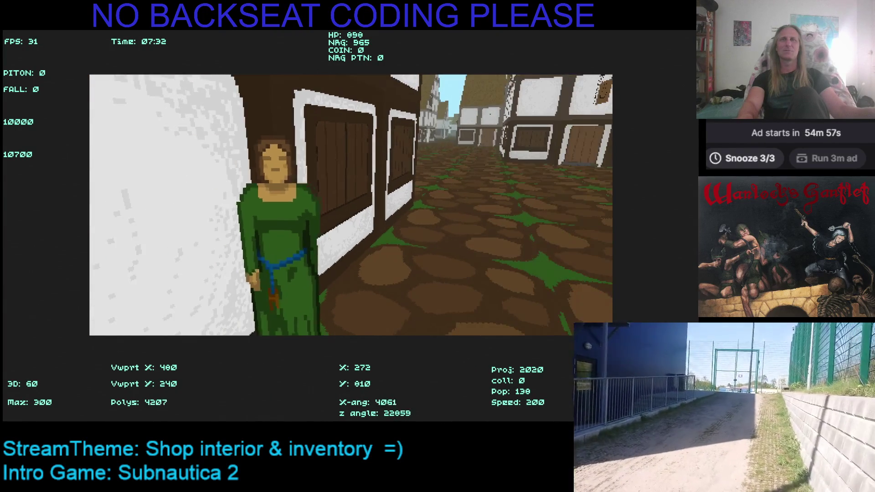
pyautogui.press('Right')
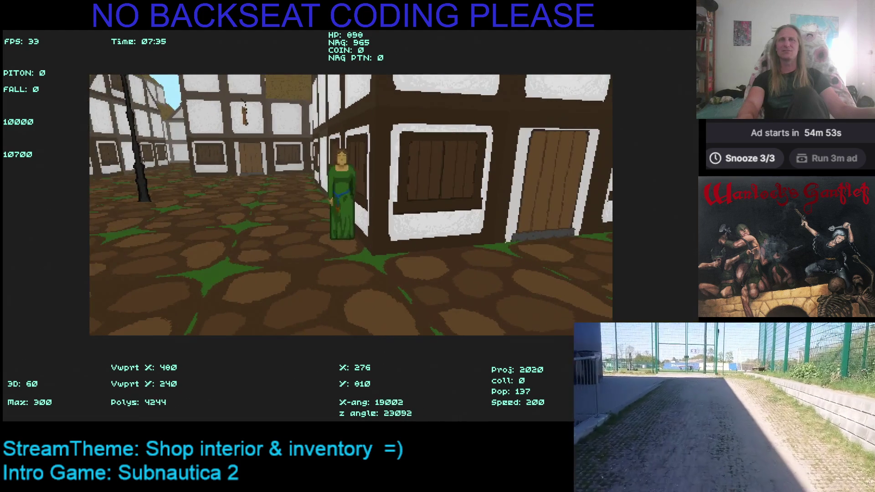
pyautogui.press('Left')
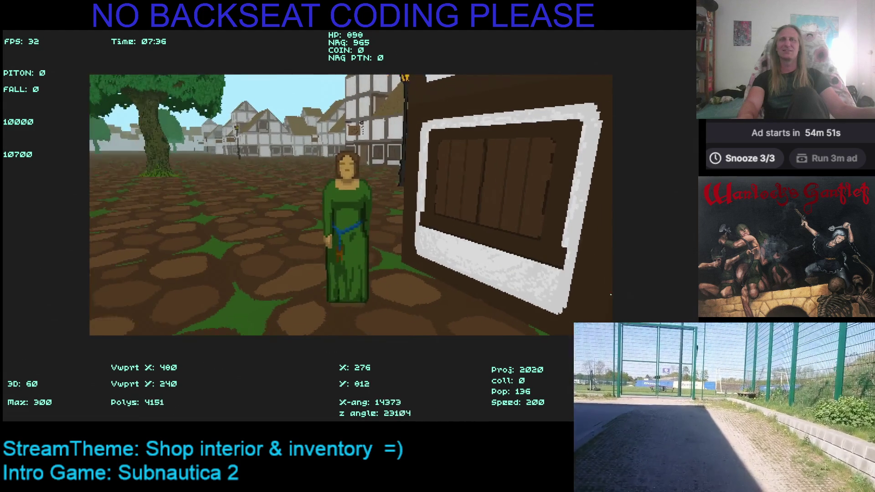
pyautogui.press('Left')
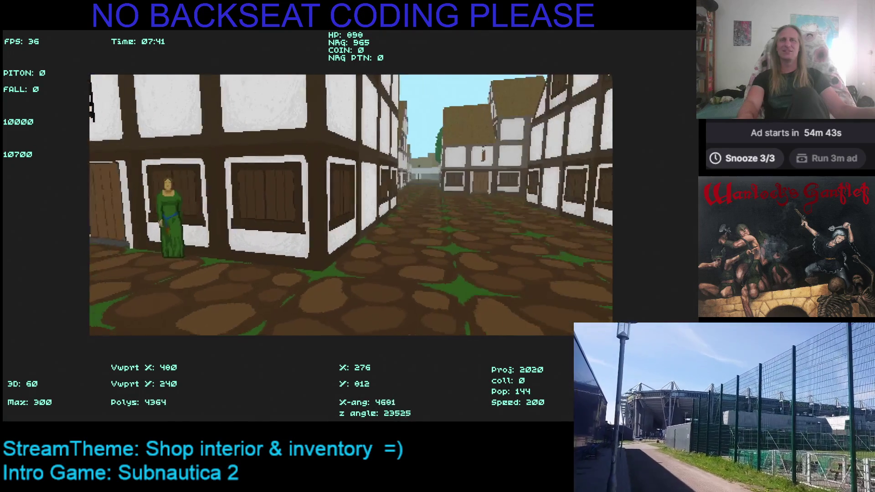
# Step: Scan the buildings and shop sign, then walk forward into the square toward the tree
pyautogui.press('Left')
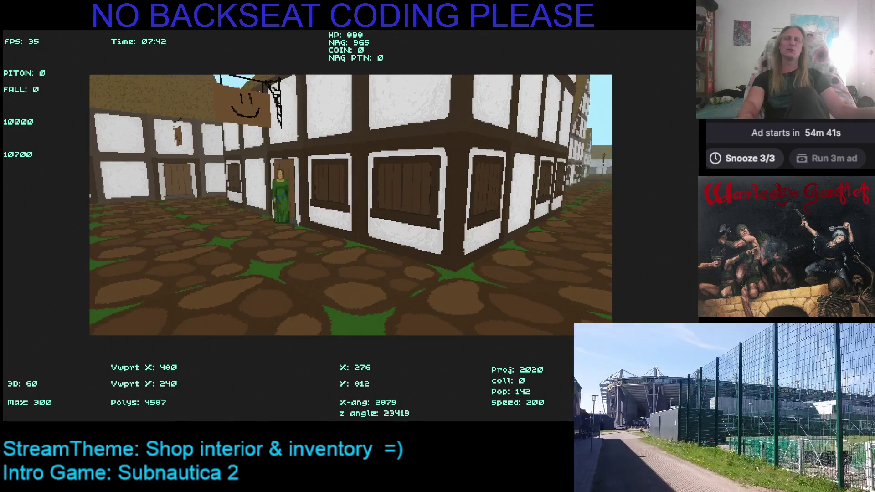
pyautogui.press('Left')
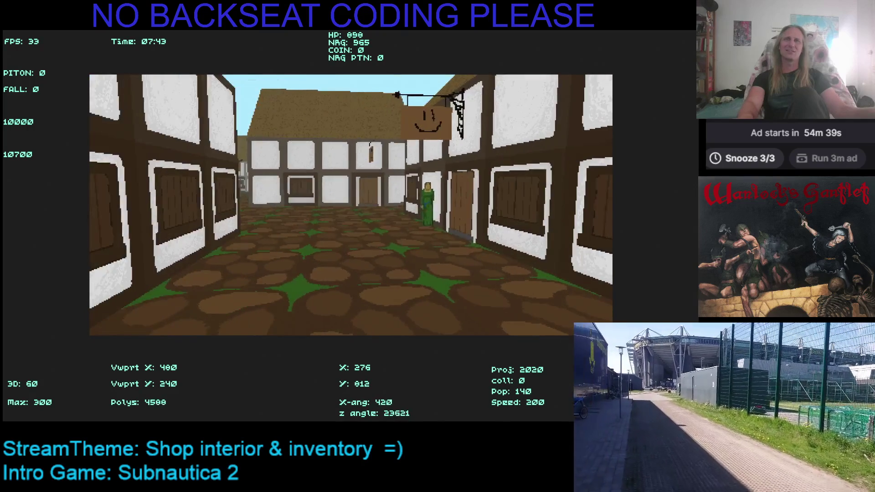
pyautogui.press('Right')
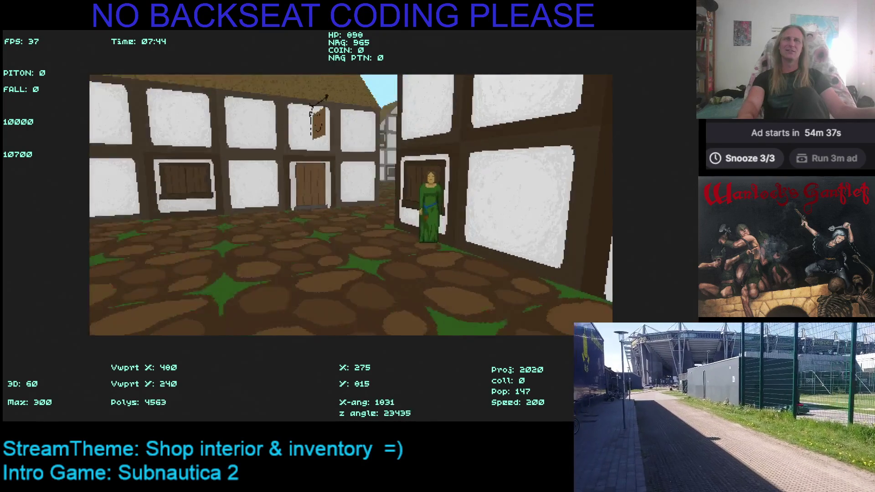
pyautogui.press('Right')
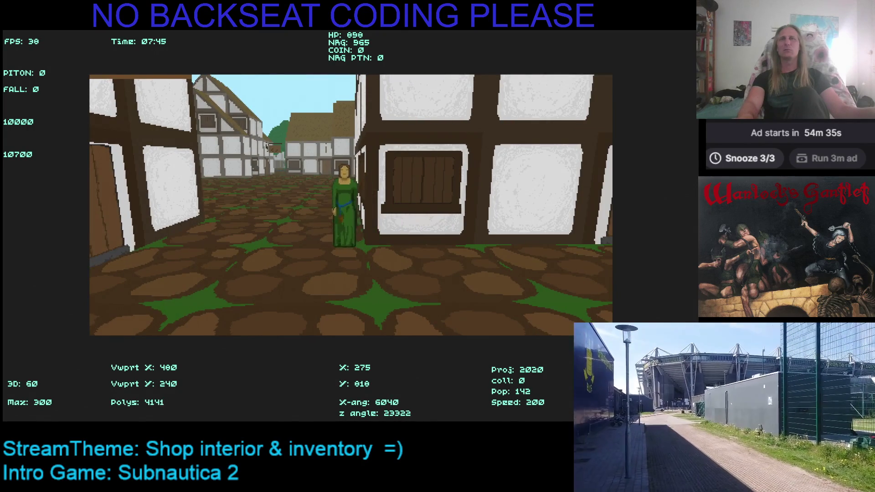
pyautogui.press('Up')
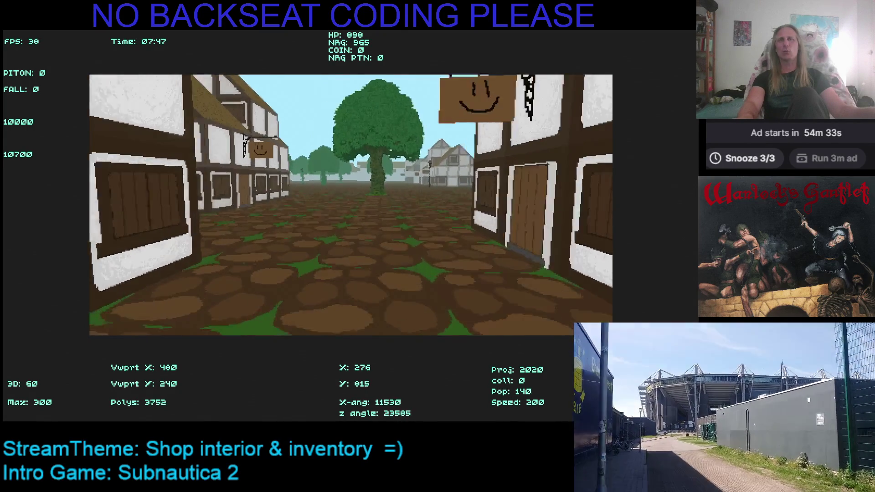
pyautogui.press('Up')
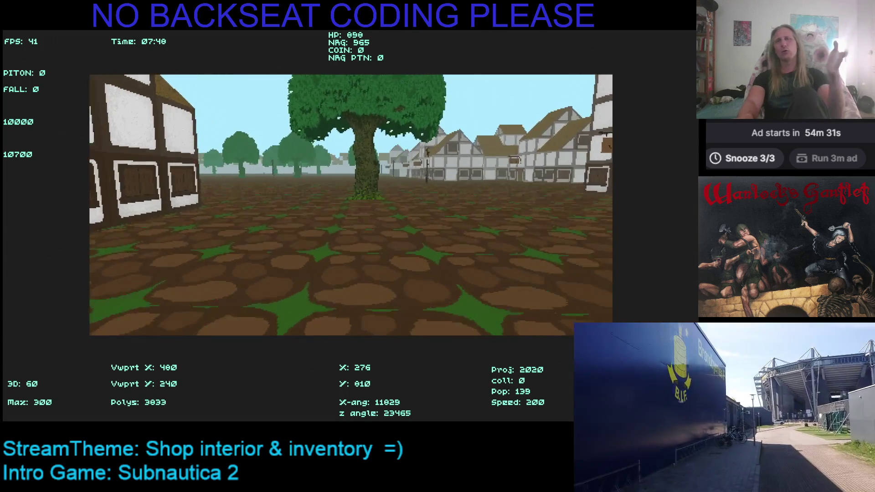
# Step: Cross the open square past the large tree toward the lamp post
pyautogui.press('Up')
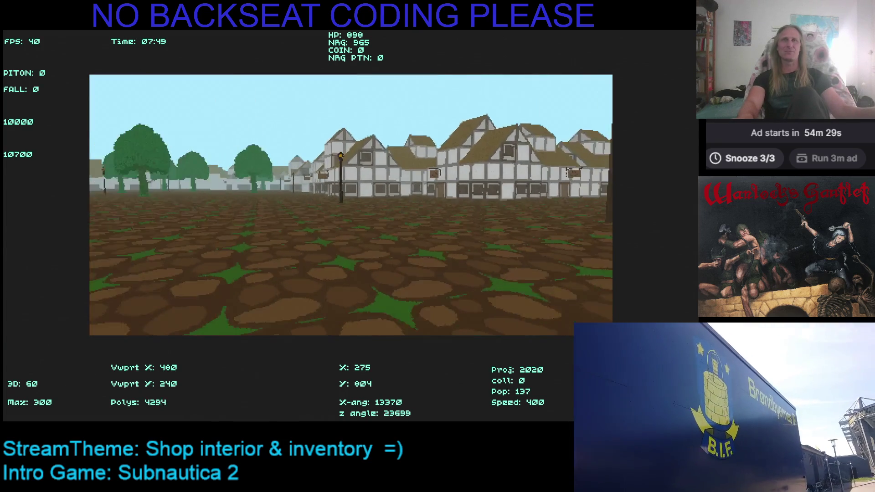
pyautogui.press('Left')
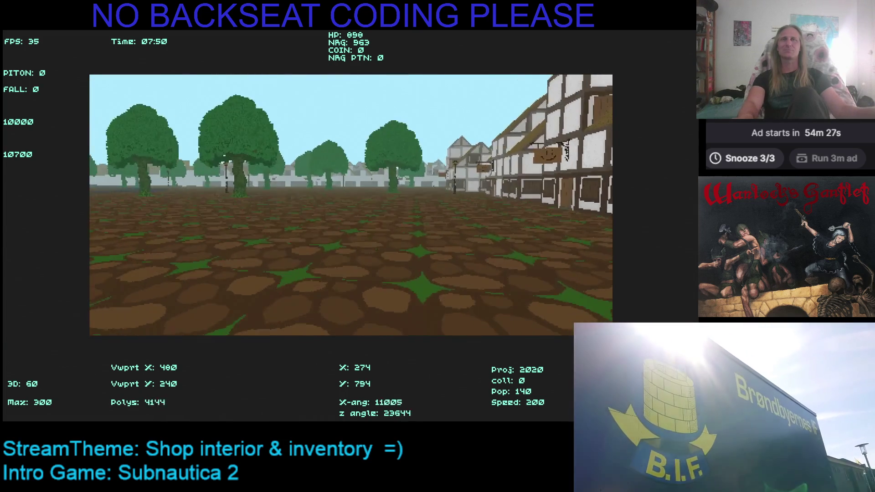
pyautogui.press('Left')
pyautogui.press('Up')
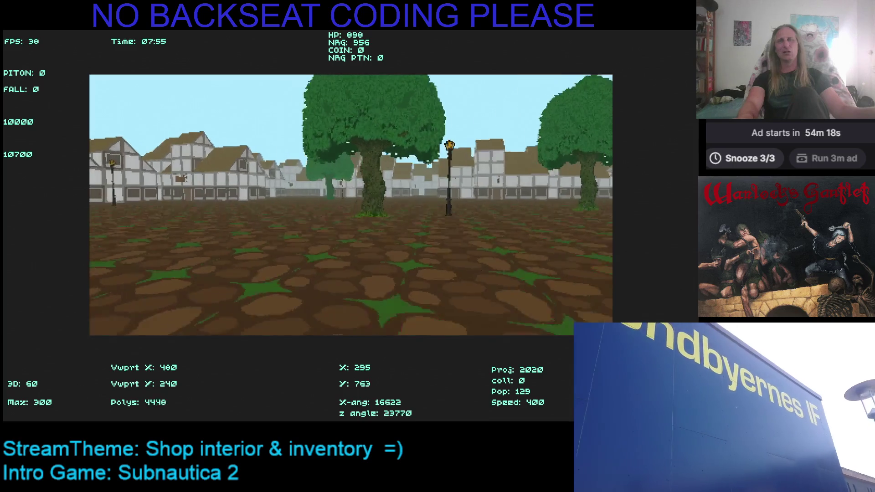
pyautogui.press('Up')
pyautogui.hotkey('shift', 'Up')
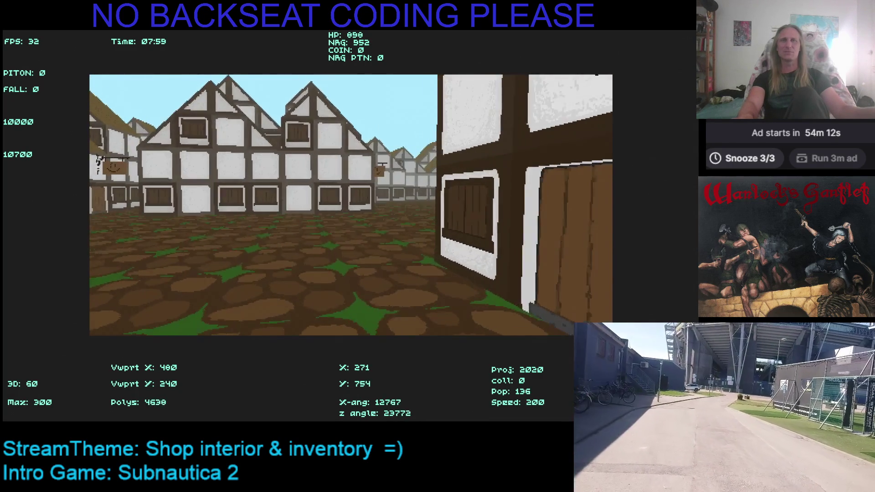
pyautogui.press('Right')
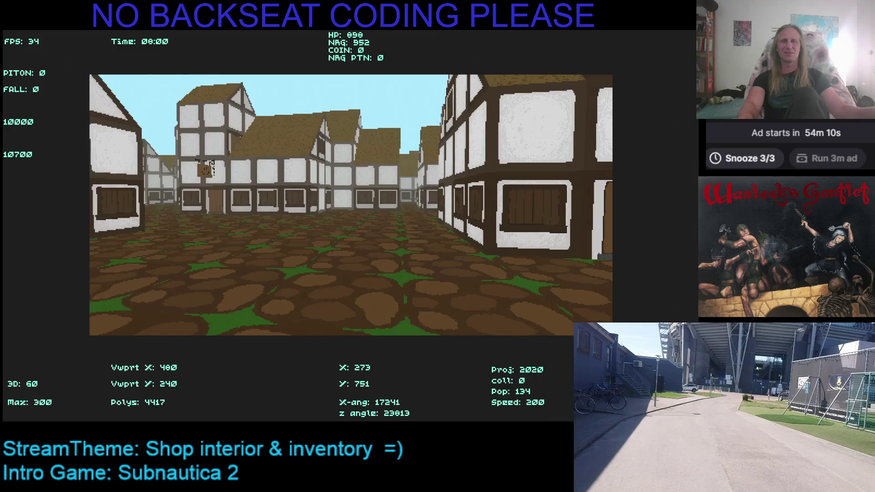
pyautogui.hotkey('shift', 'Right')
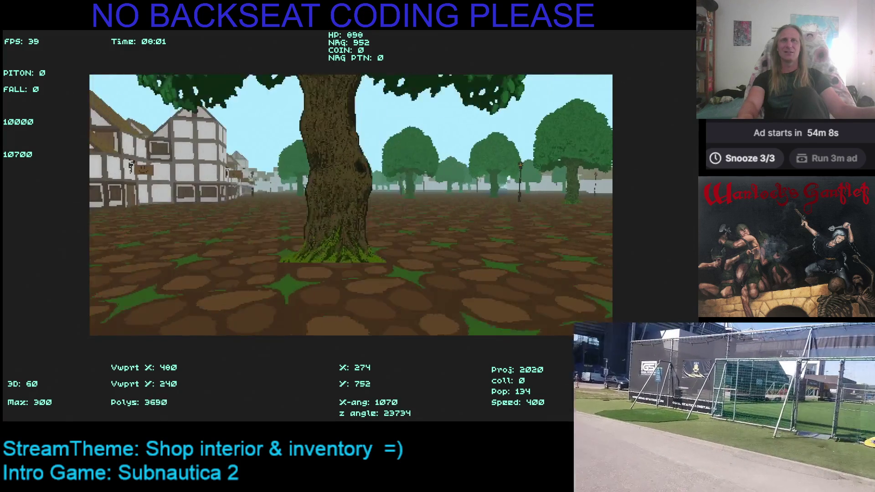
pyautogui.press('Right')
pyautogui.press('Up')
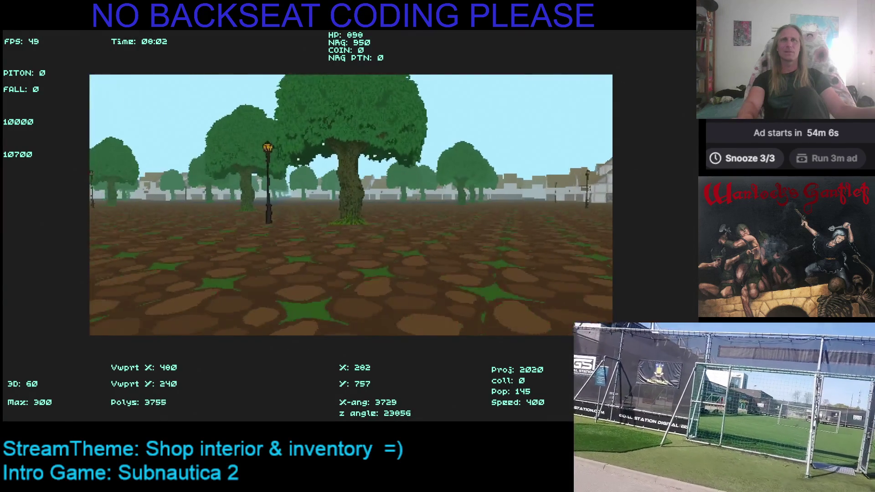
pyautogui.press('Left')
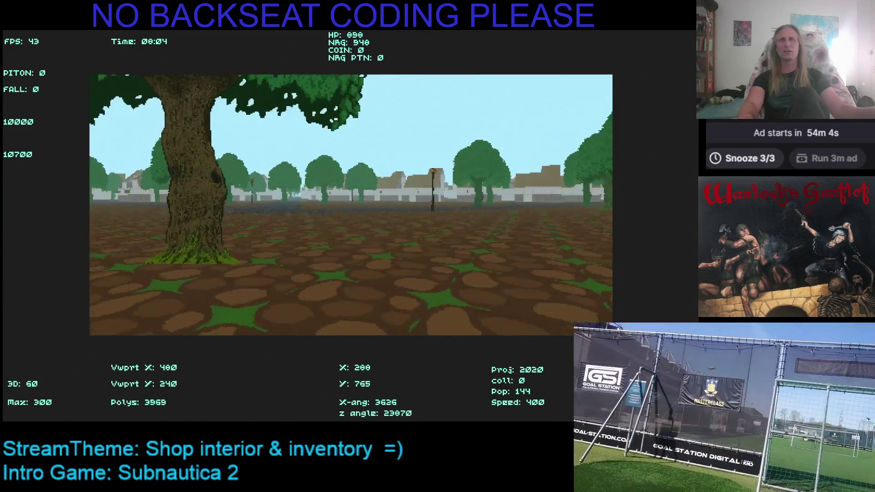
pyautogui.press('Up')
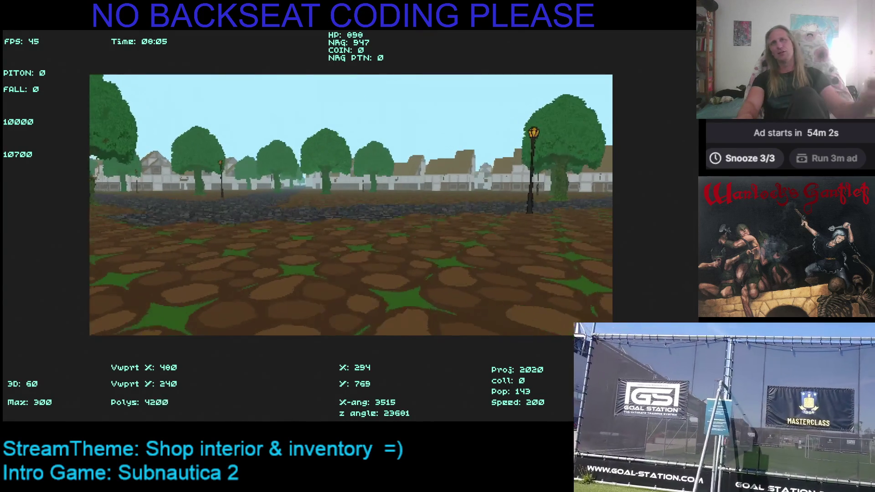
# Step: Scan the square, head to the half-timbered shop house and walk through its door
pyautogui.press('Right')
pyautogui.press('Up')
pyautogui.press('Left')
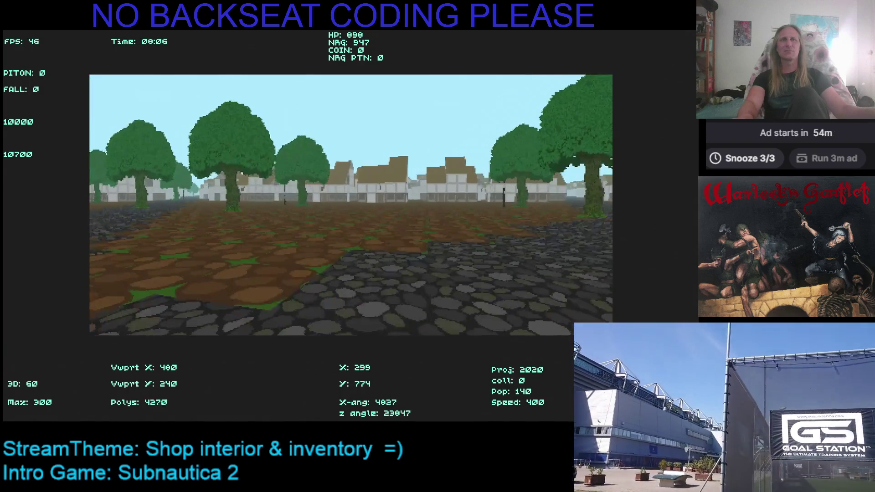
pyautogui.press('Left')
pyautogui.press('Up')
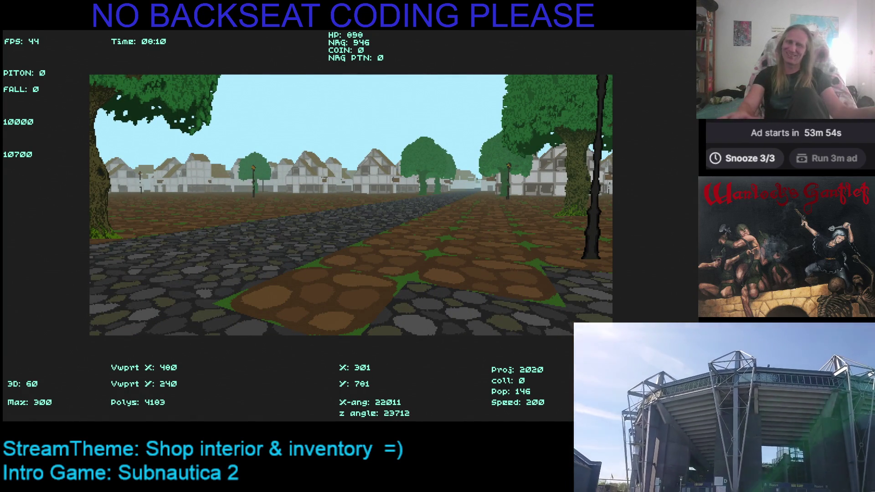
pyautogui.press('Left')
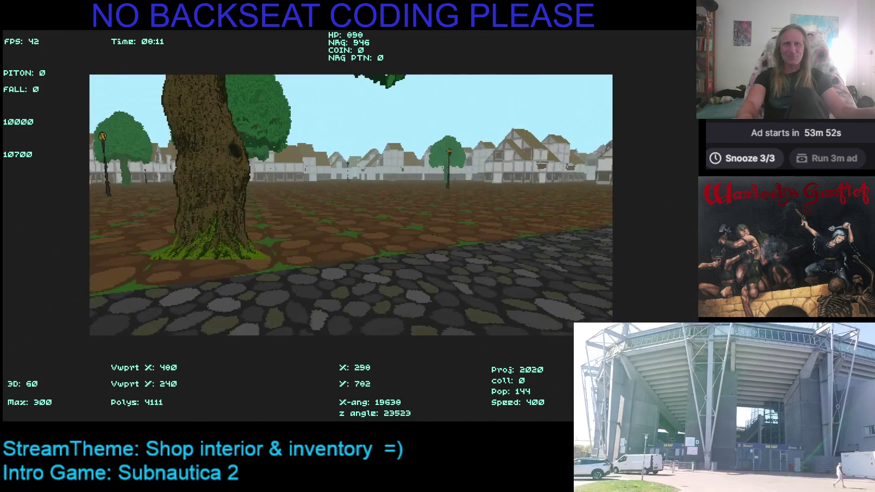
pyautogui.press('Left')
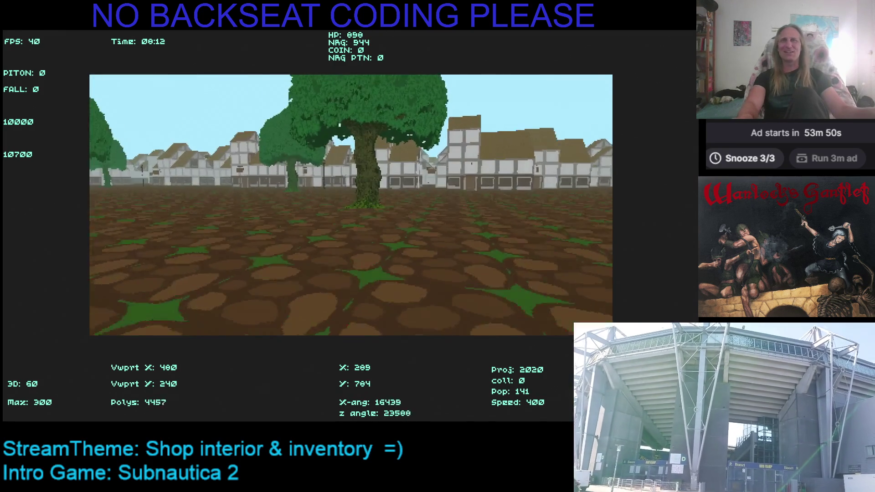
pyautogui.press('Left')
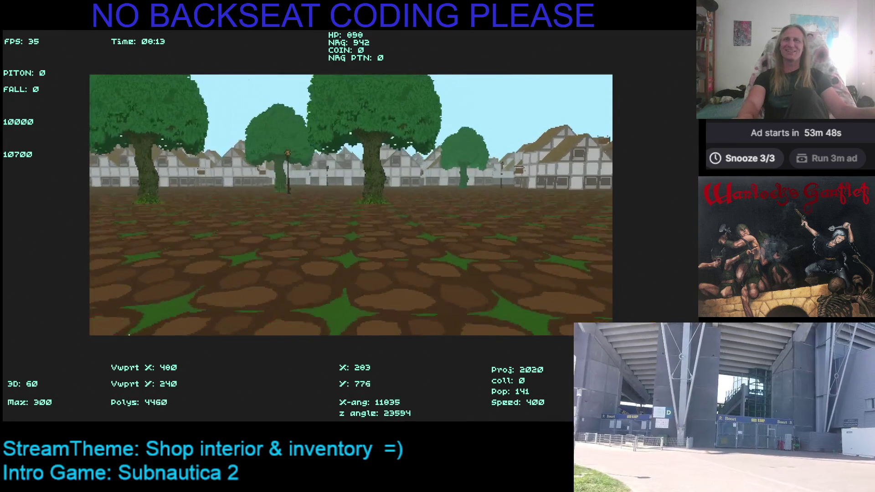
pyautogui.press('Right')
pyautogui.press('Up')
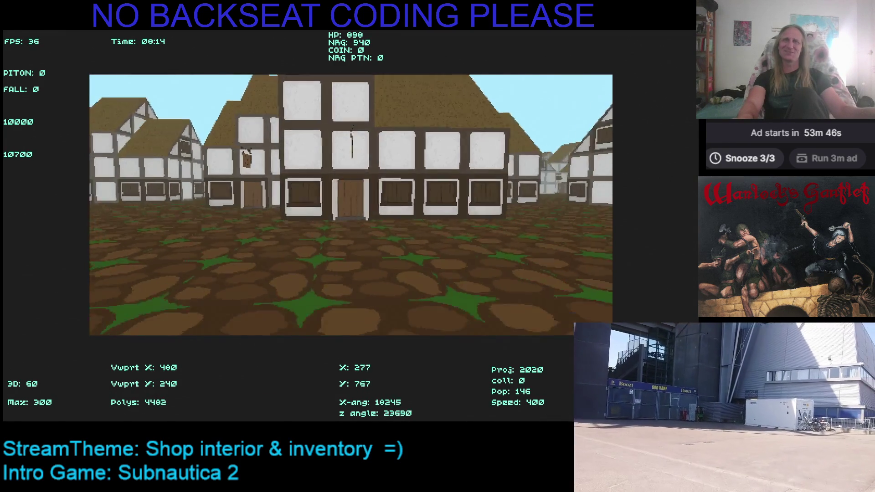
pyautogui.press('Left')
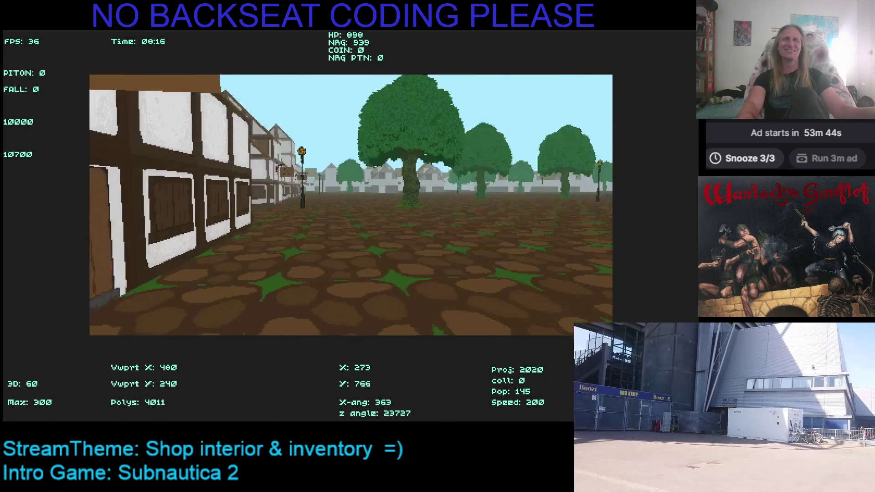
pyautogui.press('Up')
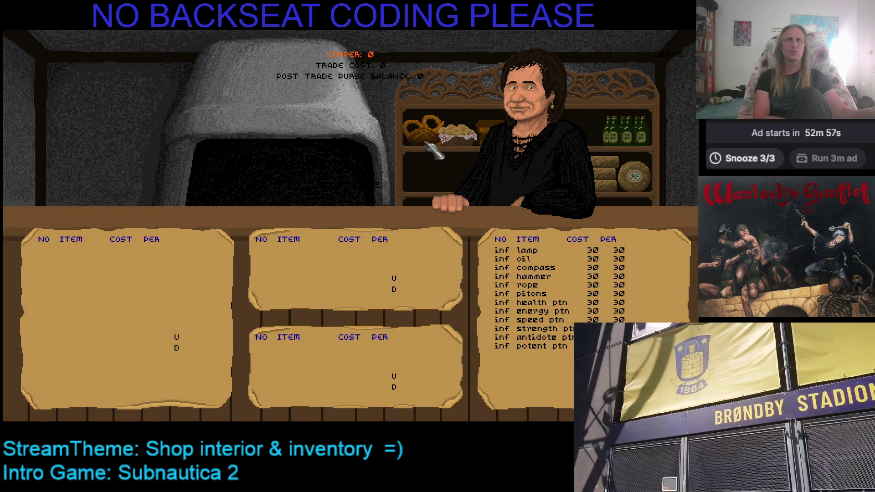
# Step: Exit the shop, quit OathBreaker and minimize Visual Studio to show the ShoppeInterior.KMF folder
pyautogui.press('Escape')
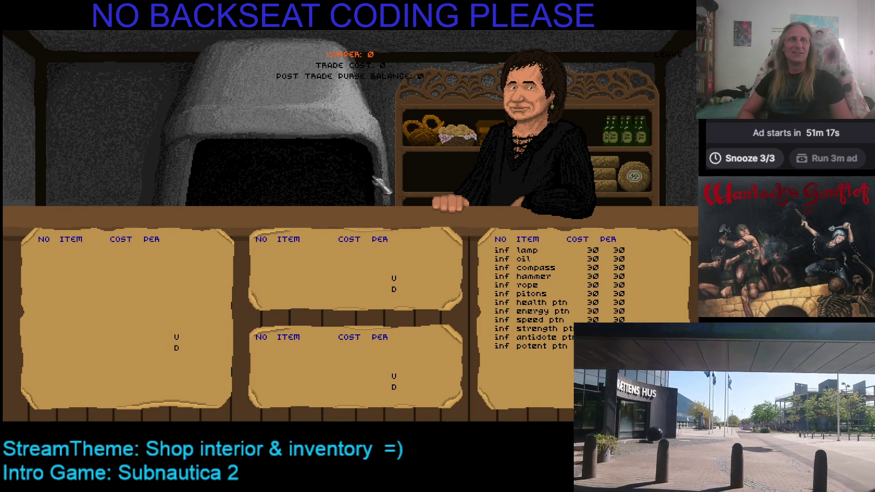
pyautogui.click(670, 53)
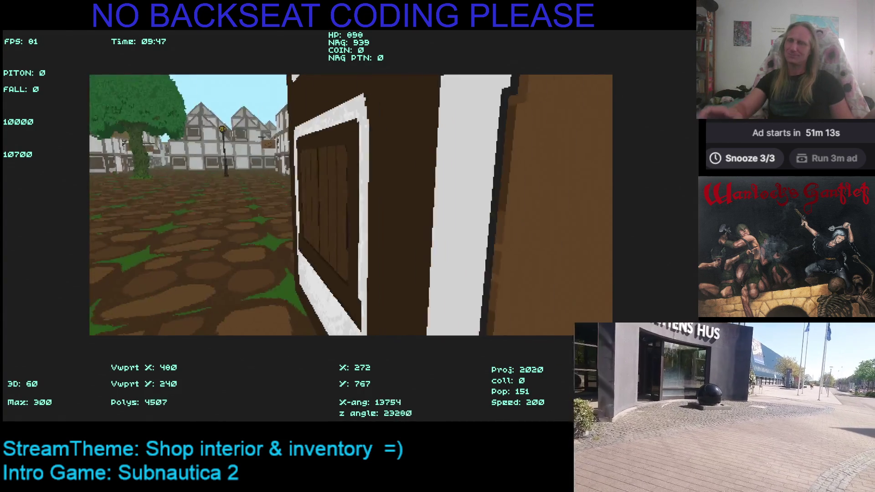
pyautogui.press('Escape')
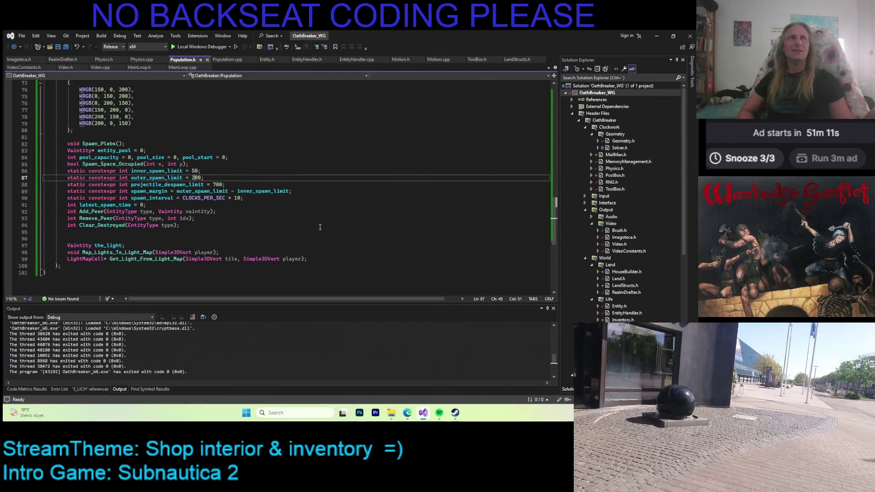
pyautogui.click(655, 37)
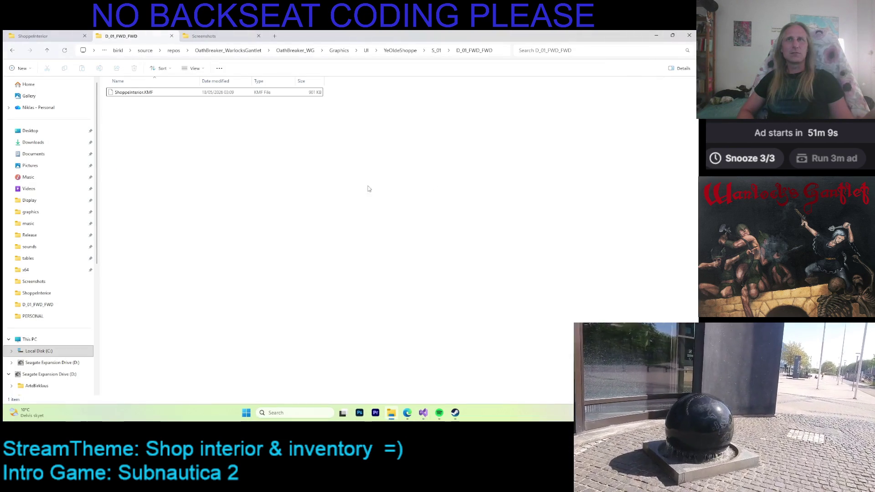
# Step: Minimize File Explorer and the Edge window showing Discord
pyautogui.click(656, 35)
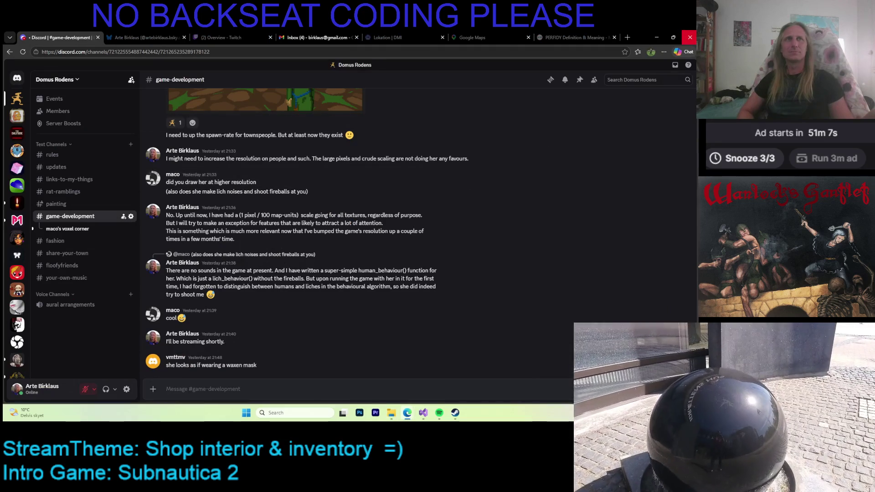
pyautogui.click(656, 39)
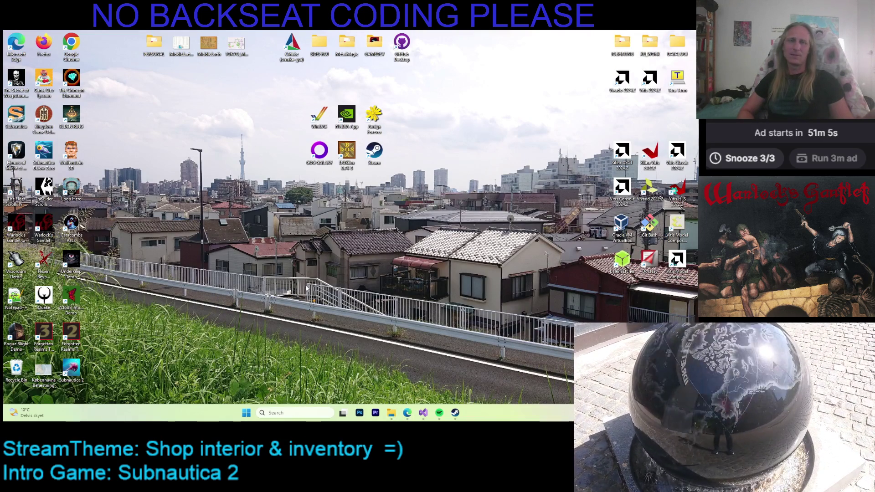